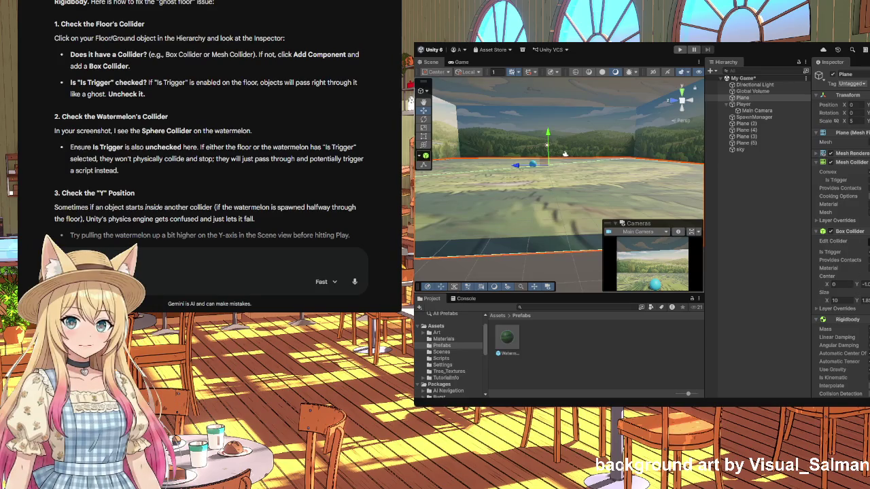
- Review the floor's Rigidbody damping and gravity fields, then run the game to watch watermelons spawn
scroll(863, 306, "down", 3)
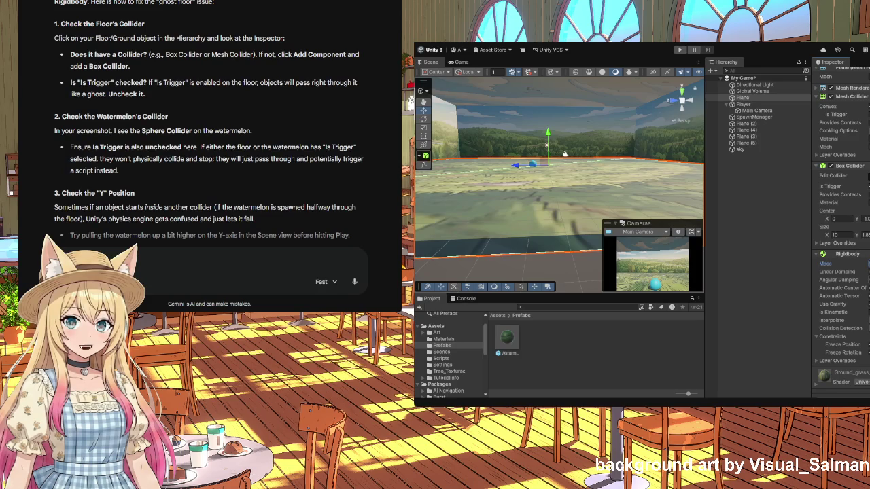
left_click(839, 279)
left_click(833, 304)
left_click(679, 50)
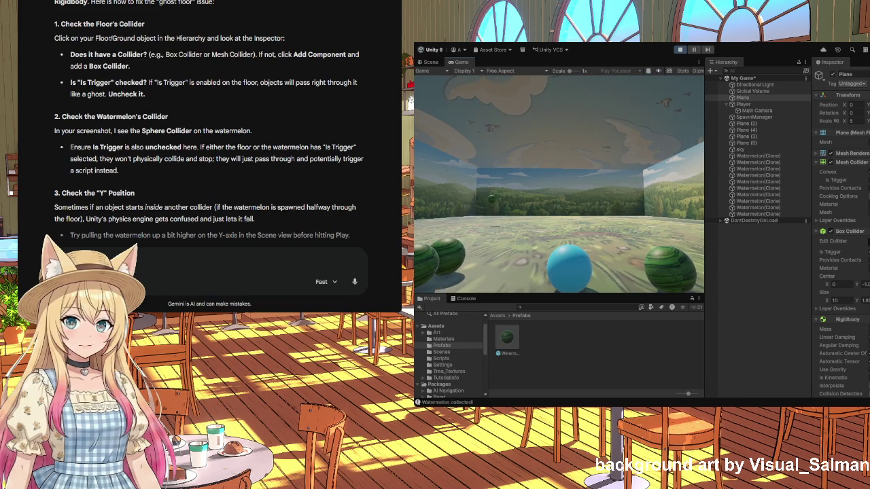
- Show the Scripts folder in the Project panel and exit Play mode
left_click(448, 360)
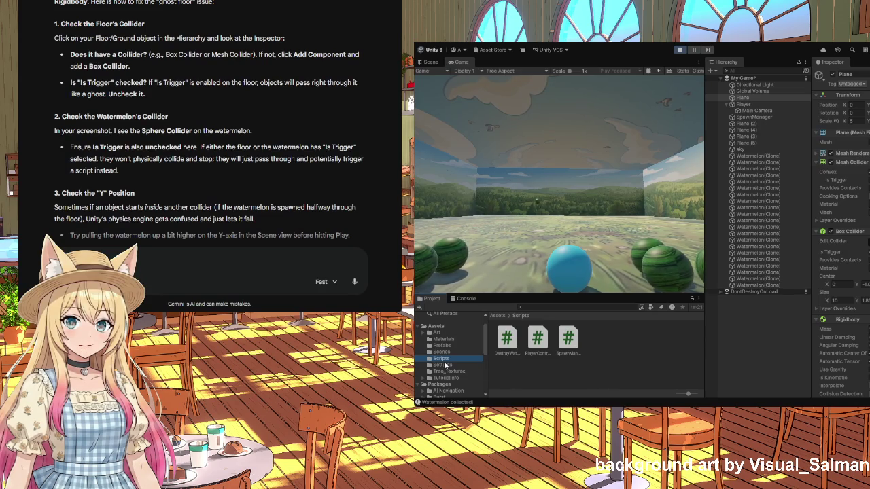
left_click(679, 50)
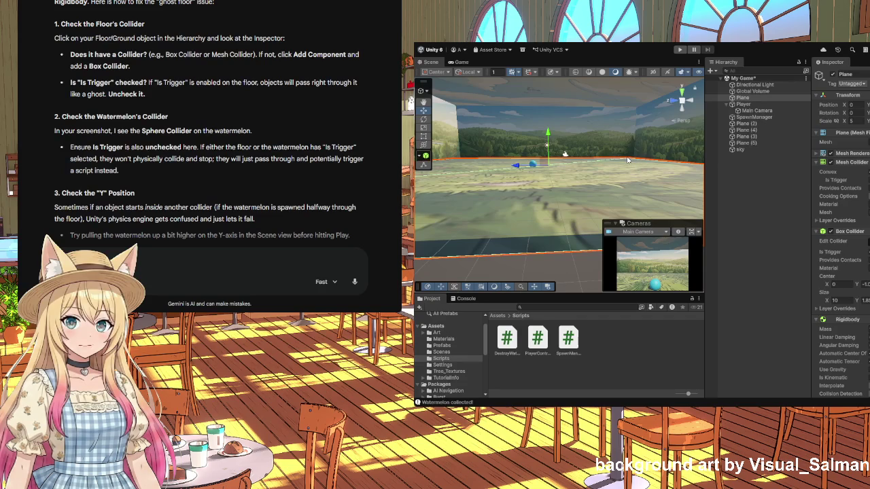
- Inspect the Player ball's sphere colliders and Rigidbody, then select the floor plane
mouse_move(631, 183)
left_mouse_down()
mouse_move(505, 170)
mouse_move(668, 157)
mouse_move(534, 215)
left_mouse_up()
left_click(501, 210)
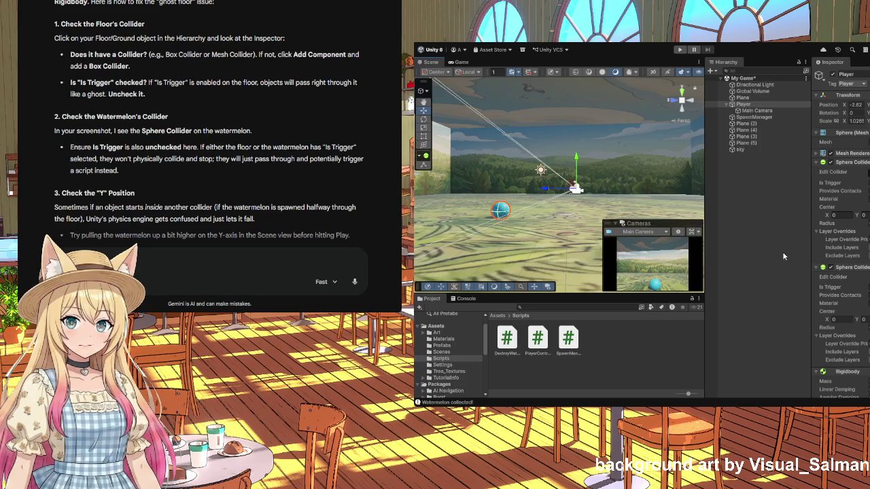
scroll(858, 265, "down", 3)
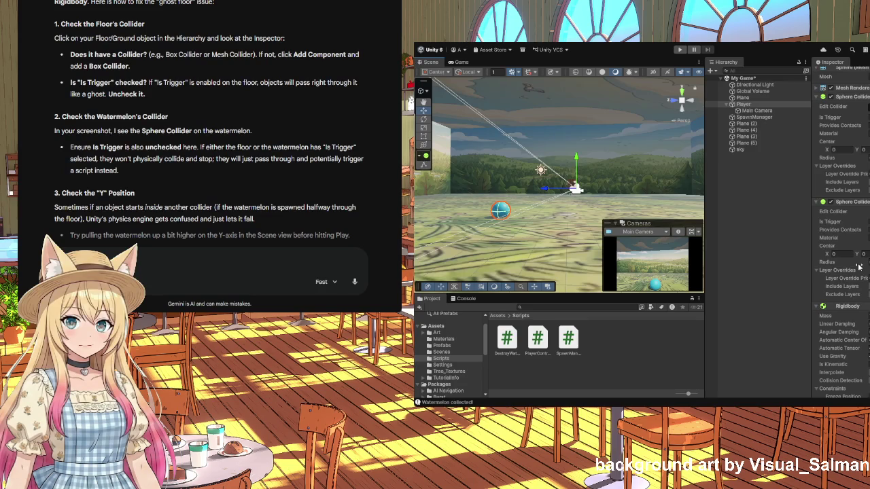
scroll(858, 266, "down", 1)
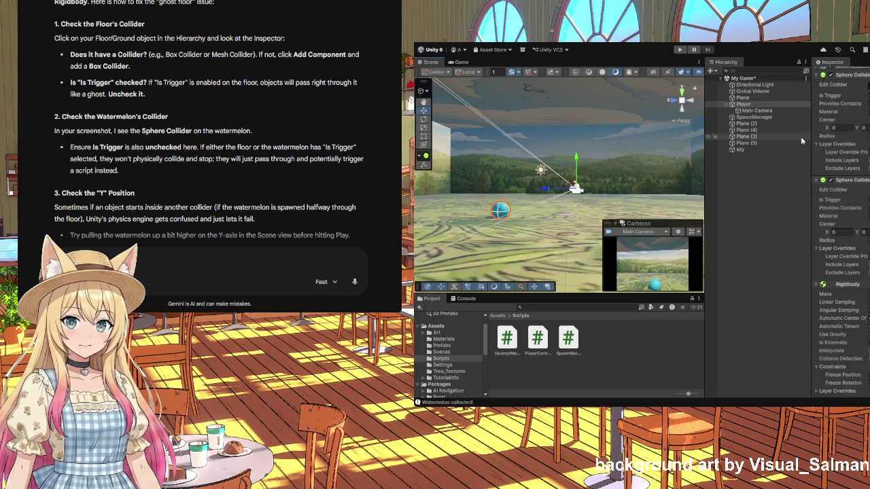
scroll(613, 173, "down", 3)
scroll(613, 173, "down", 4)
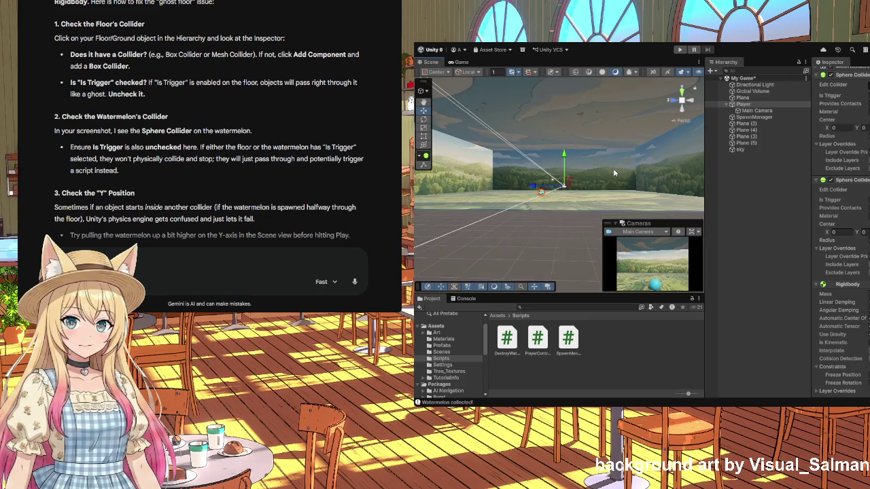
scroll(614, 172, "up", 2)
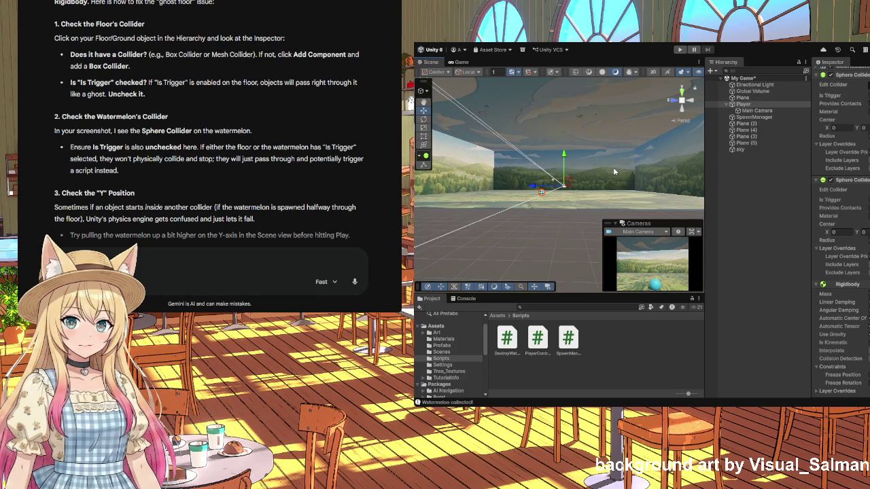
scroll(613, 167, "down", 1)
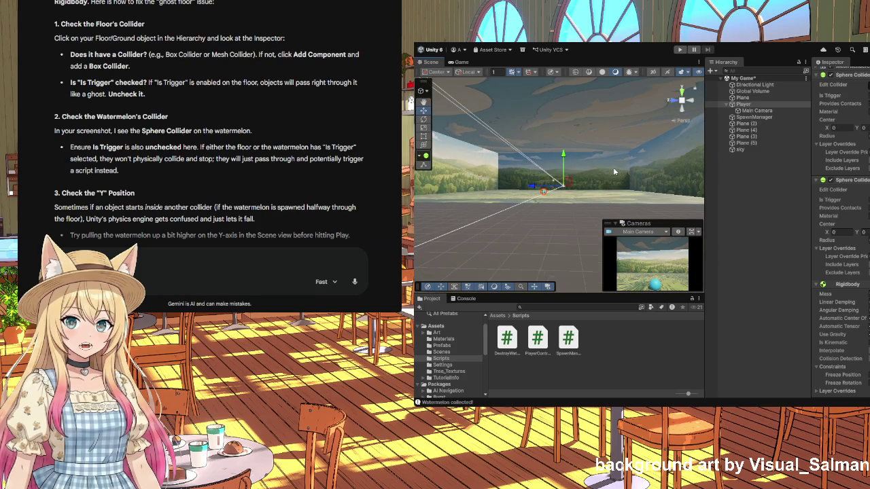
left_click(646, 201)
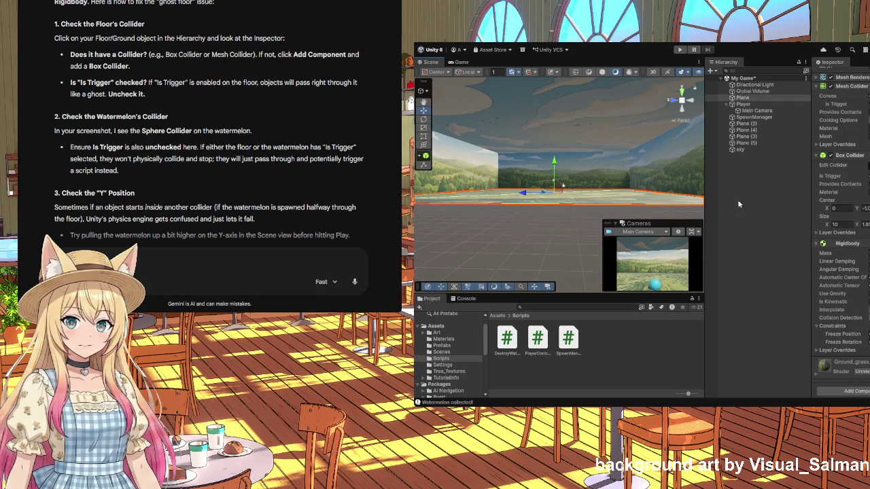
- Enter 1 for the Plane's Transform Scale, set a Box Collider value to 0, then undo to drop the Box Collider
scroll(843, 235, "up", 3)
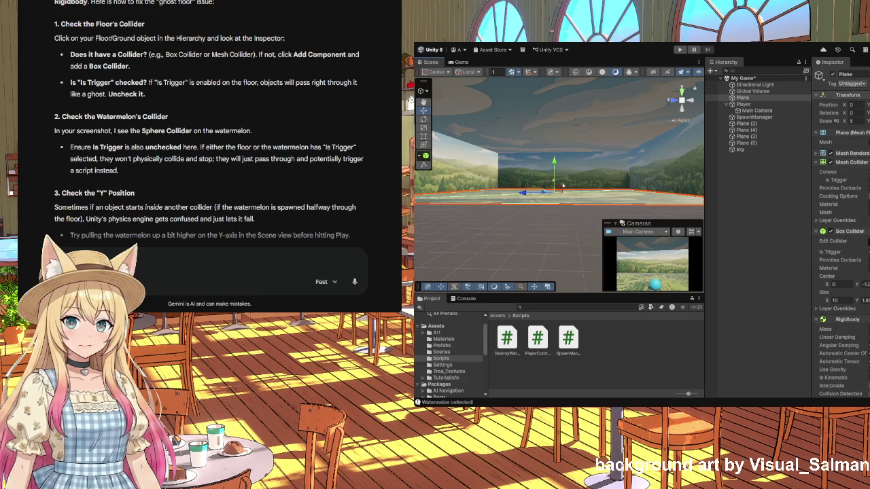
type("1")
scroll(566, 207, "down", 2)
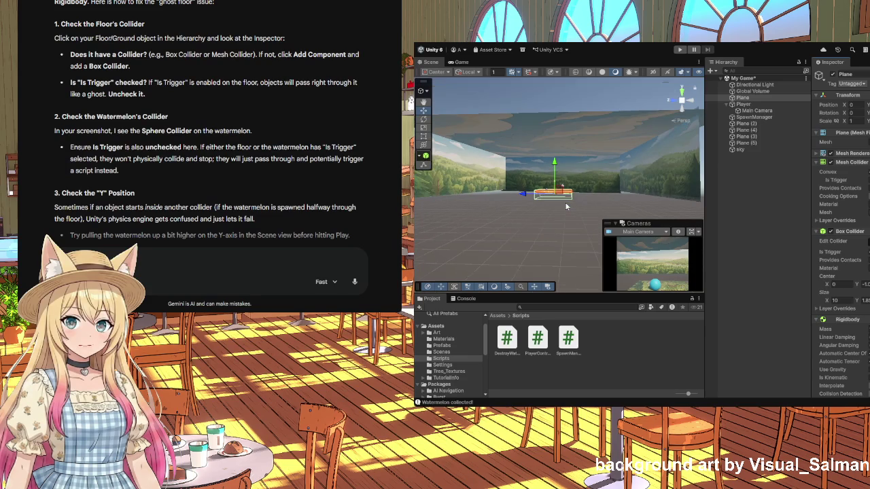
scroll(567, 207, "up", 5)
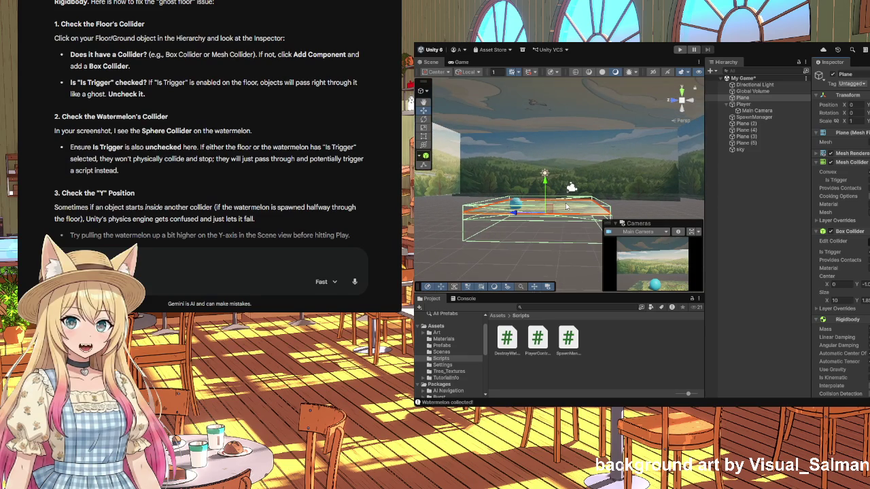
scroll(566, 207, "up", 3)
scroll(566, 206, "down", 3)
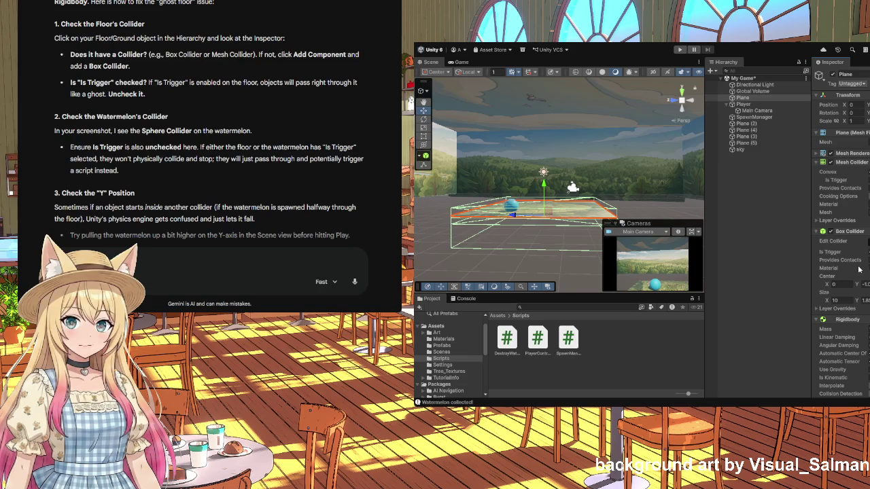
key("q")
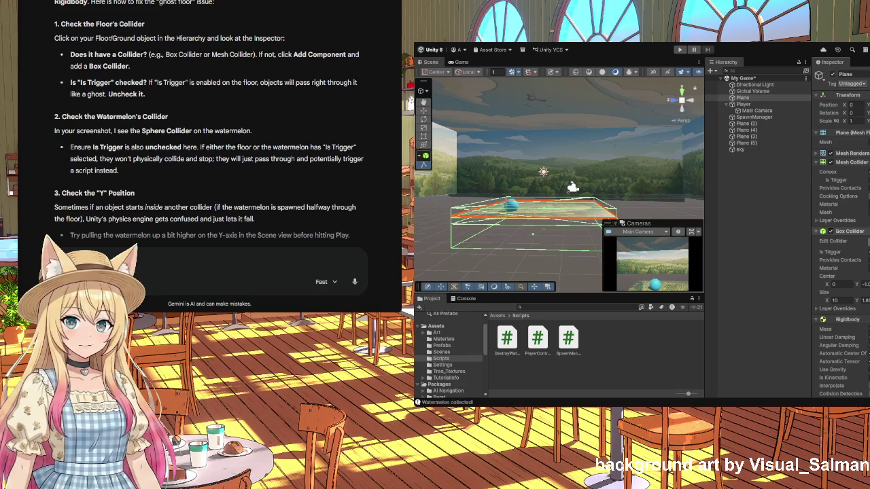
type("0")
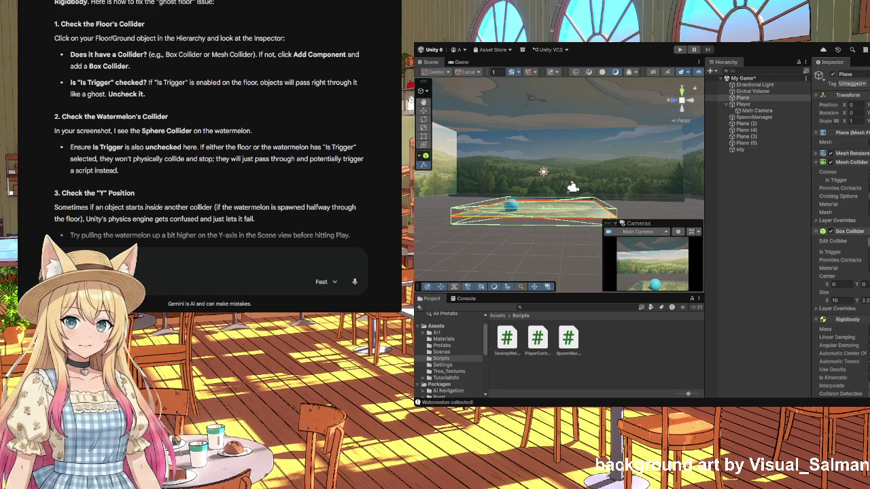
key("ctrl+z")
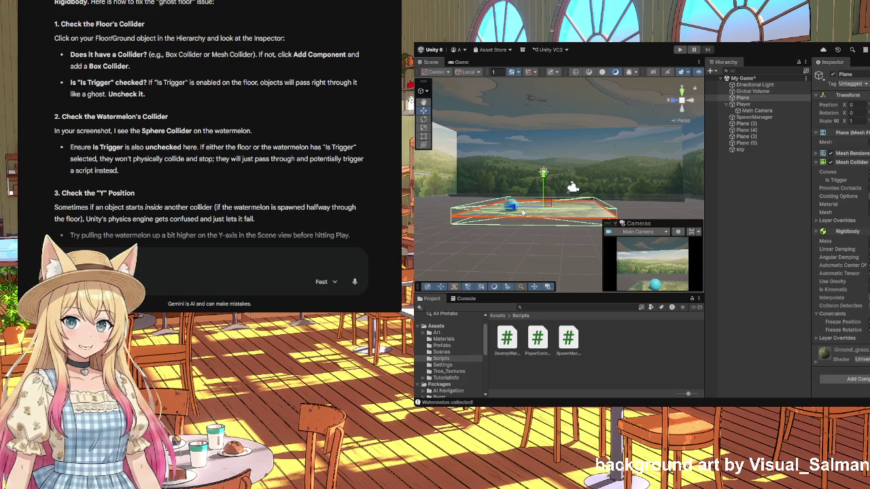
- Remove the Rigidbody component from the floor Plane and collapse its Mesh Collider
left_click_drag(561, 221, 551, 222)
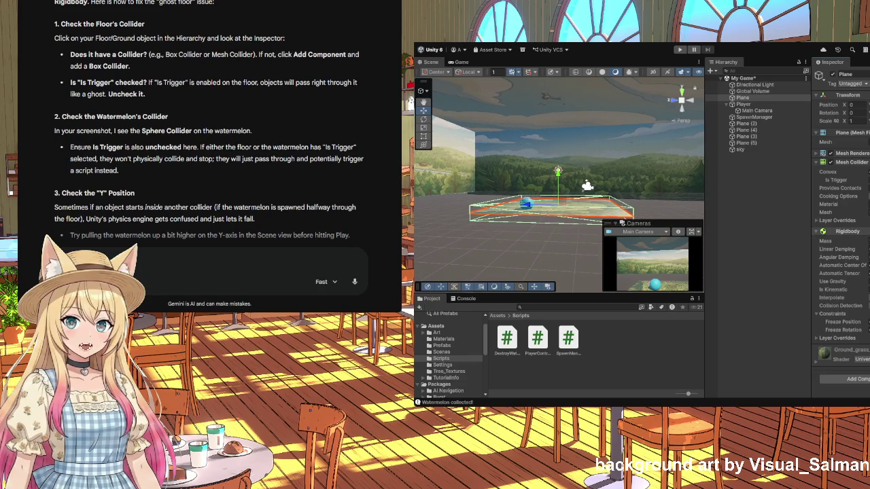
left_click(866, 277)
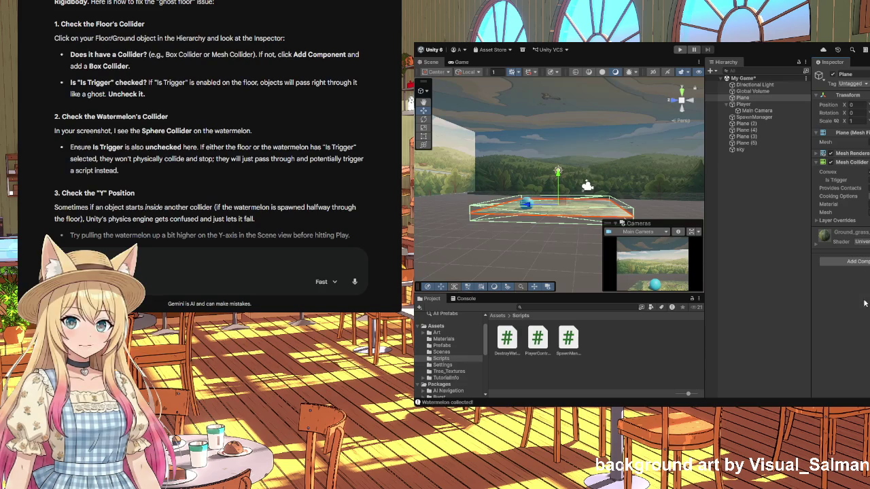
left_click(851, 163)
left_click(851, 164)
left_click(851, 164)
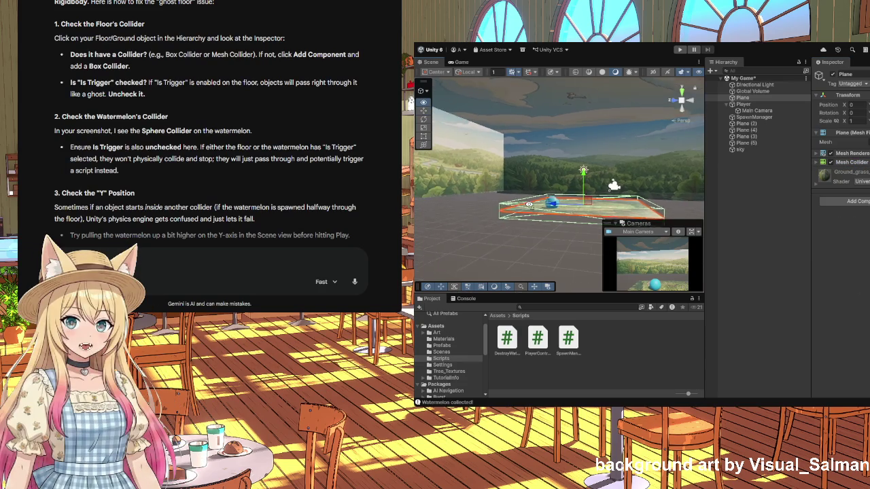
- Collapse the Plane's Mesh Filter and reselect Plane in the Hierarchy
mouse_move(520, 203)
left_mouse_down()
mouse_move(556, 211)
mouse_move(479, 210)
mouse_move(522, 214)
left_mouse_up()
mouse_move(560, 213)
left_mouse_down()
mouse_move(625, 211)
mouse_move(492, 229)
mouse_move(585, 230)
mouse_move(565, 227)
left_mouse_up()
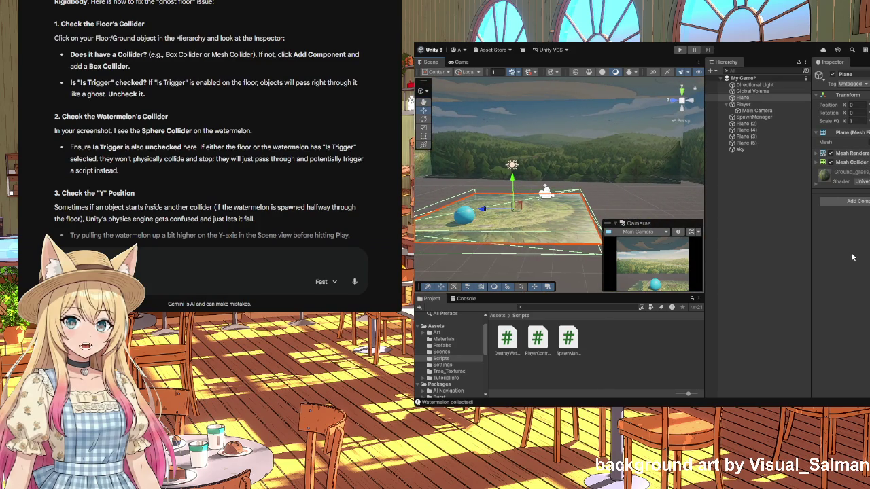
left_click(819, 134)
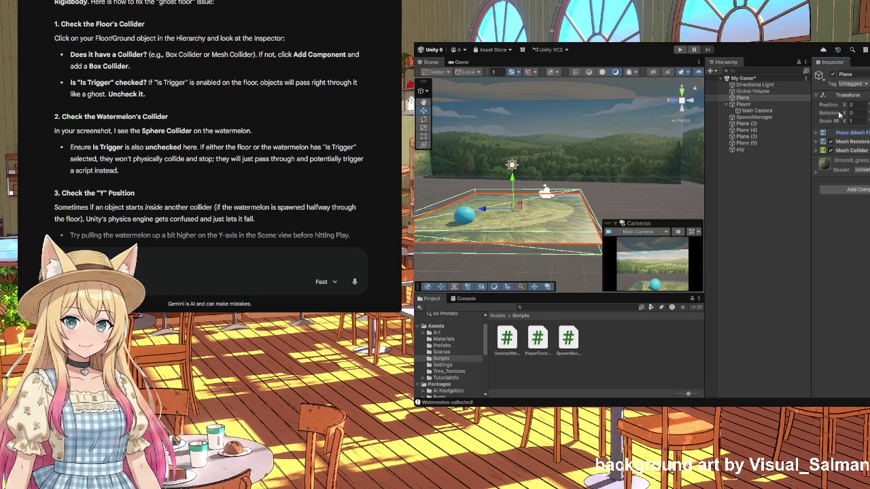
left_click(753, 99)
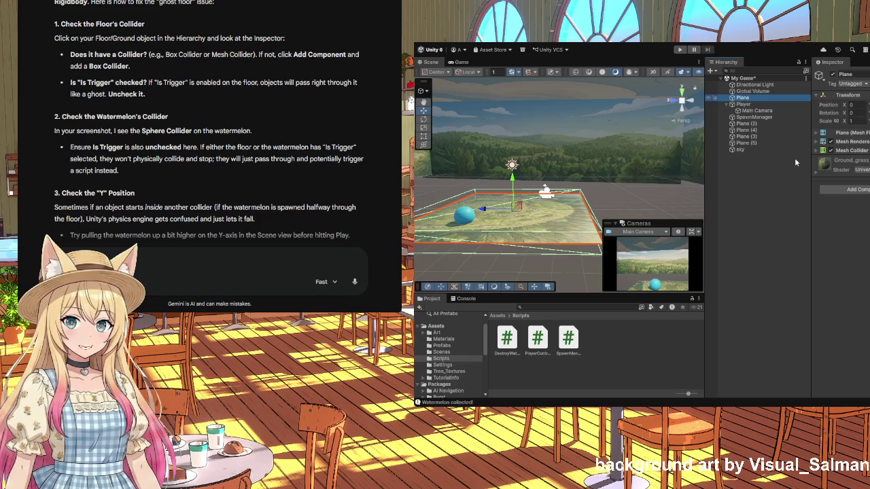
- Restore the accidentally deleted floor Plane and add a Box Collider to it
key("Delete")
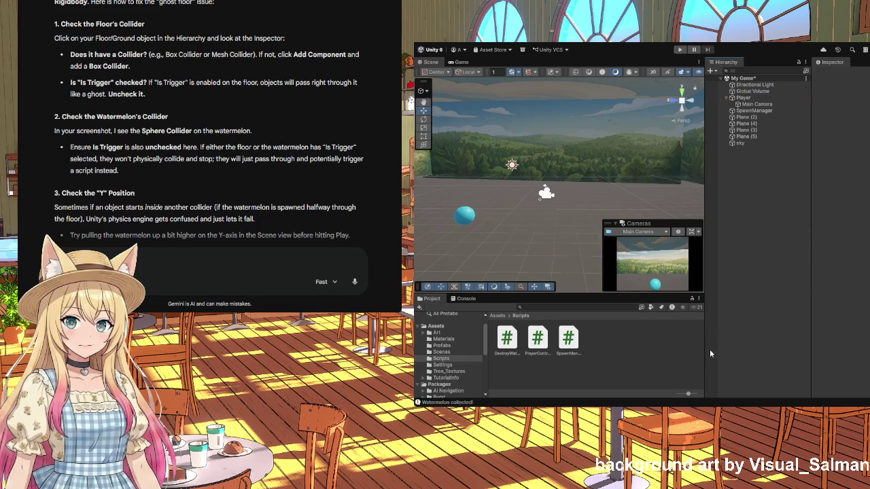
key("ctrl+z")
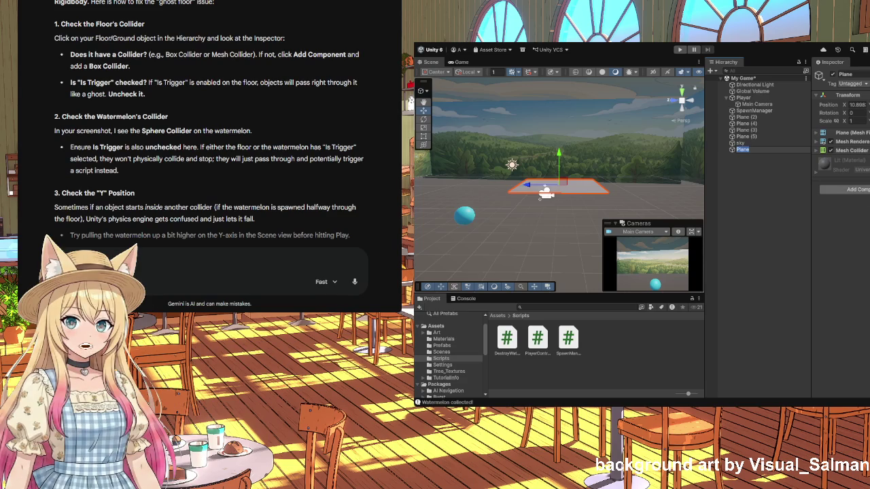
left_click(757, 150)
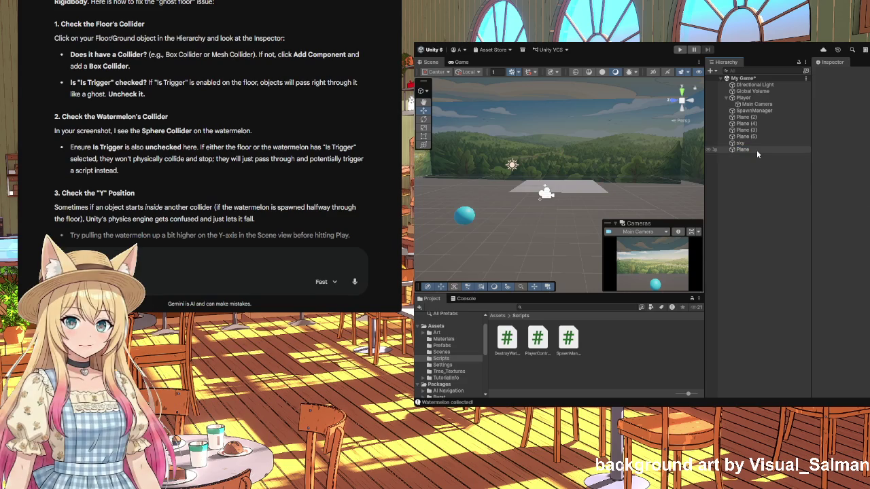
left_click(857, 193)
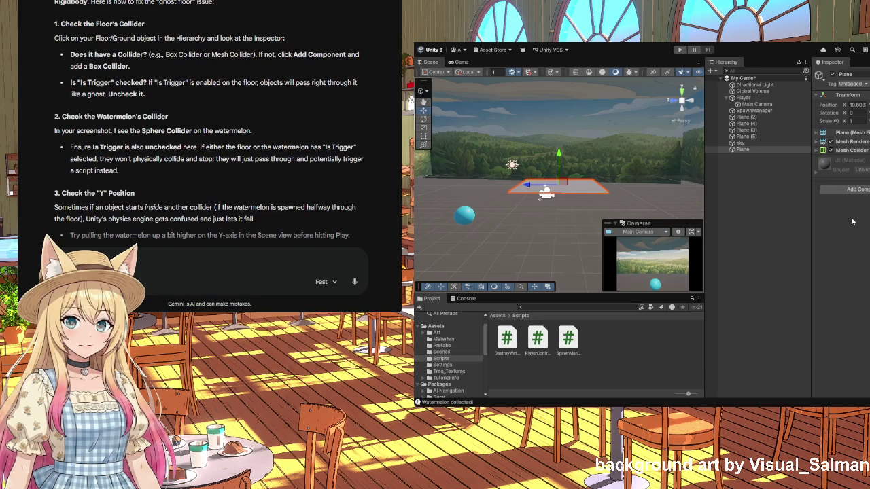
left_click(852, 221)
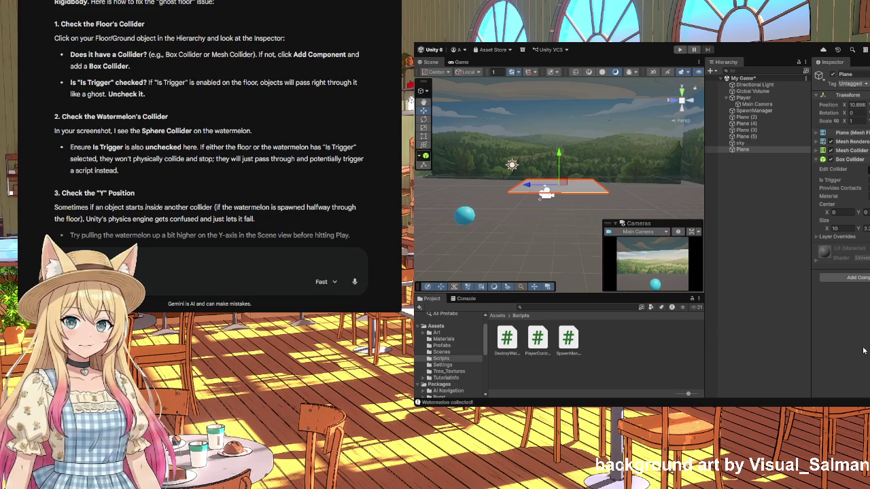
- Set the Plane's Transform Scale to 5
left_click(748, 278)
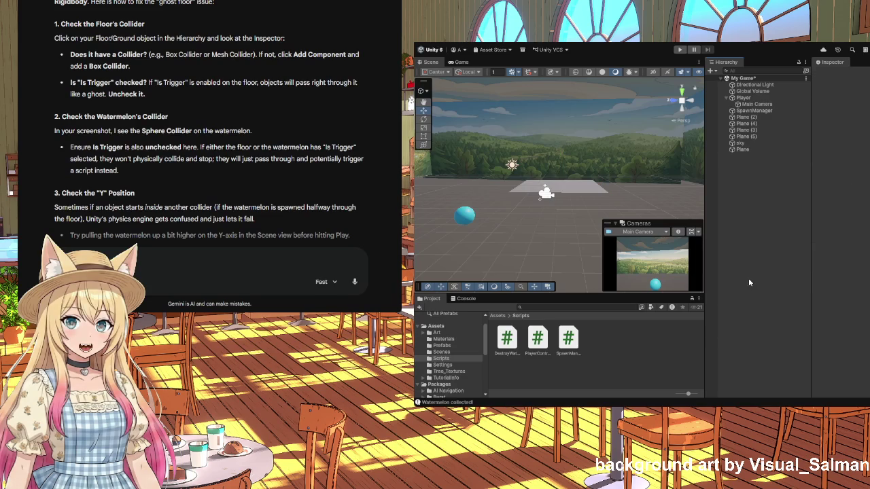
left_click(570, 193)
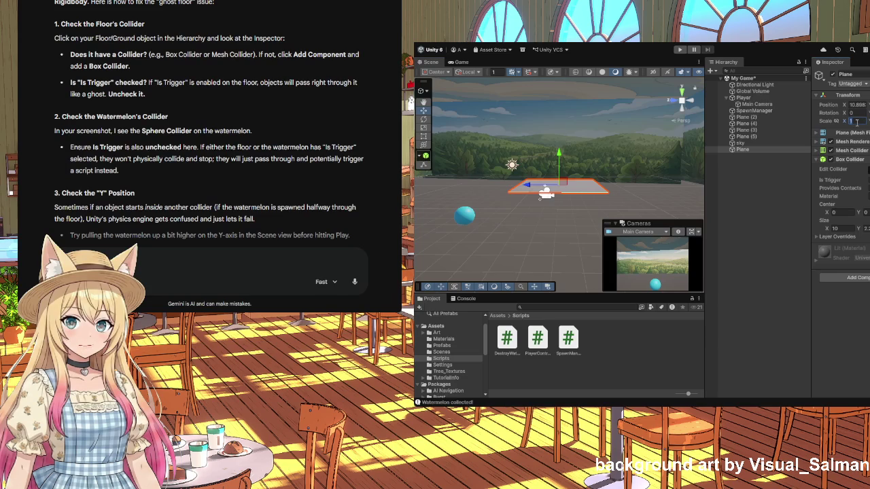
type("5")
key("Return")
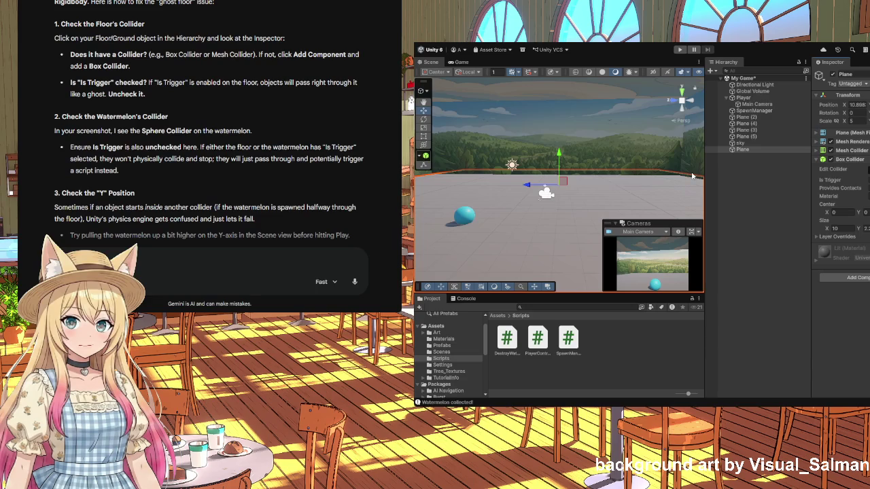
- Apply the Ground_grass texture from Assets/Art to the Plane
left_click(437, 334)
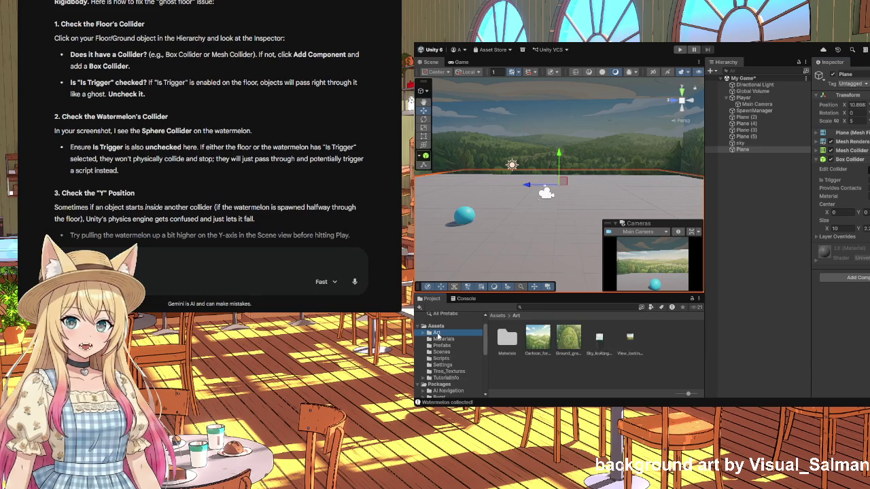
left_click_drag(566, 345, 564, 263)
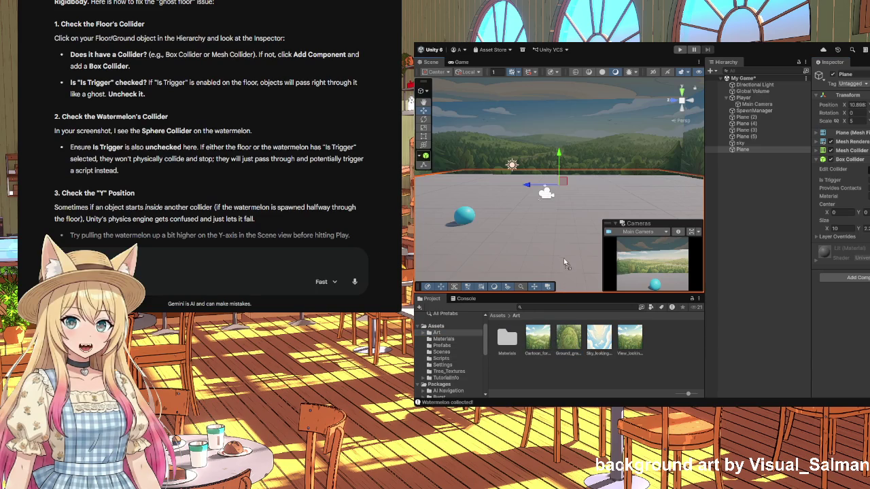
mouse_move(570, 227)
left_mouse_down()
mouse_move(723, 151)
mouse_move(745, 153)
left_mouse_up()
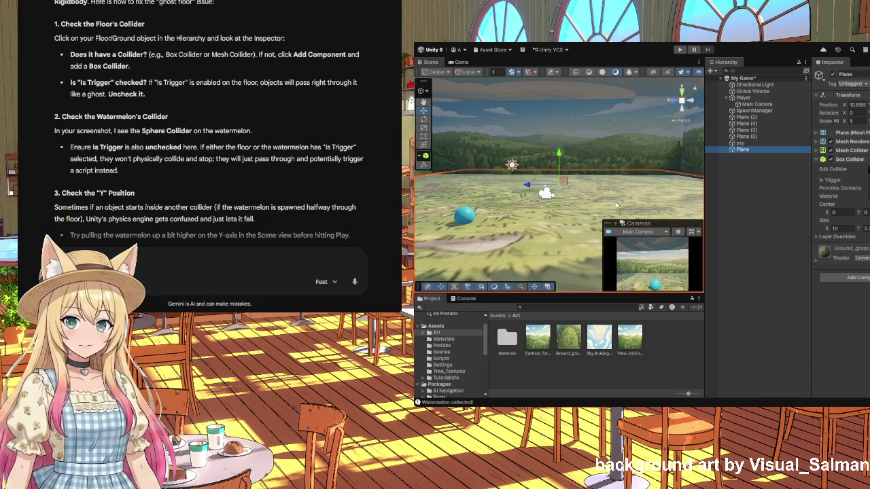
- Frame the grass Plane and drag it along X until Position X is about 0.6
mouse_move(614, 202)
left_mouse_down()
mouse_move(605, 207)
mouse_move(636, 200)
mouse_move(527, 187)
mouse_move(618, 200)
left_mouse_up()
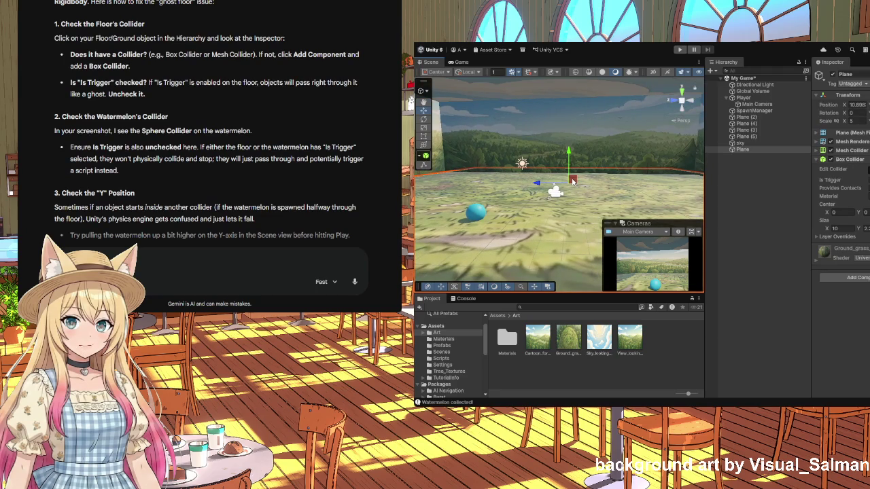
scroll(572, 181, "down", 5)
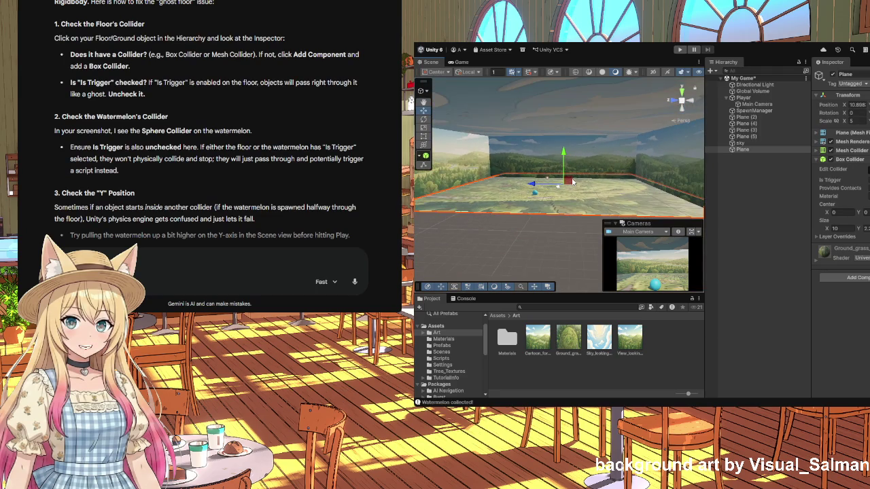
left_click_drag(573, 180, 416, 192)
key("f")
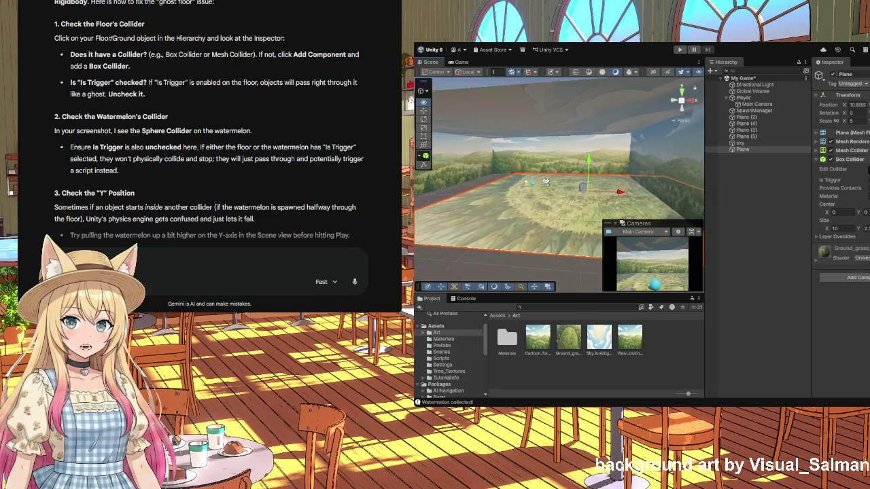
mouse_move(626, 191)
left_mouse_down()
mouse_move(579, 186)
mouse_move(824, 198)
mouse_move(711, 167)
mouse_move(703, 175)
mouse_move(669, 146)
mouse_move(662, 127)
left_mouse_up()
scroll(669, 146, "up", 5)
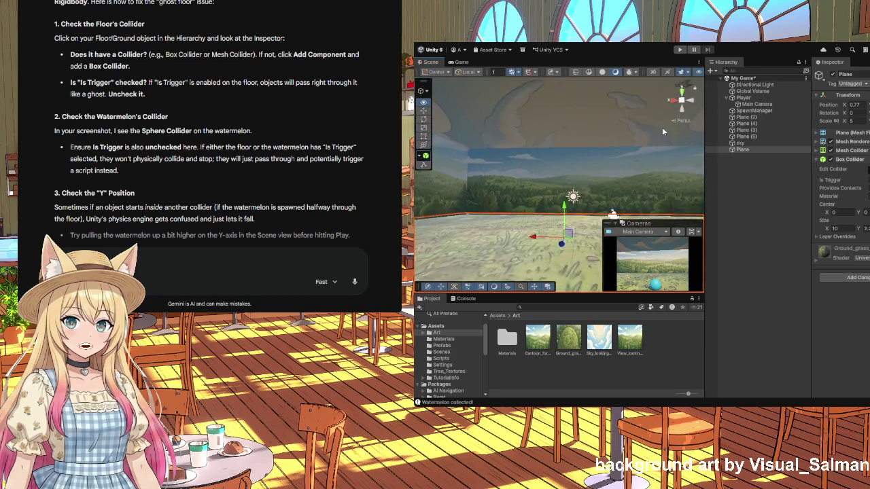
scroll(662, 127, "up", 10)
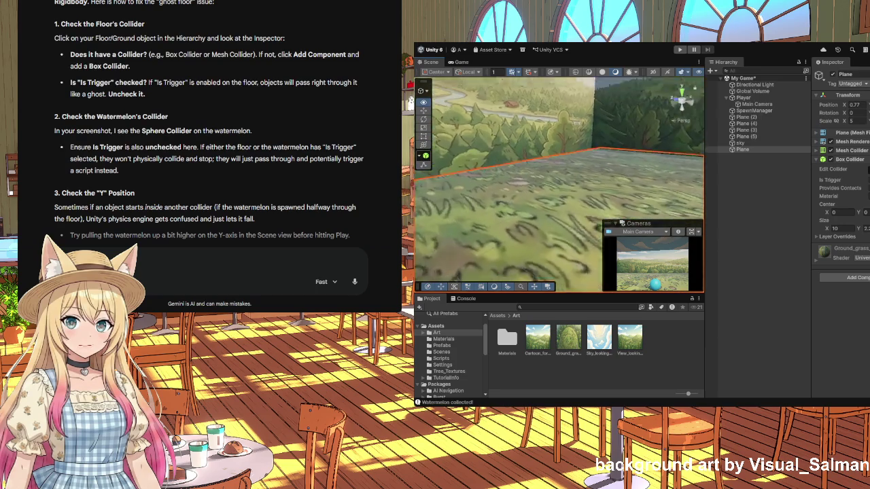
mouse_move(666, 136)
left_mouse_down()
mouse_move(858, 131)
mouse_move(805, 170)
mouse_move(821, 181)
mouse_move(826, 207)
left_mouse_up()
mouse_move(500, 216)
left_mouse_down()
mouse_move(504, 233)
mouse_move(554, 212)
mouse_move(469, 229)
mouse_move(544, 220)
left_mouse_up()
left_click_drag(680, 190, 637, 186)
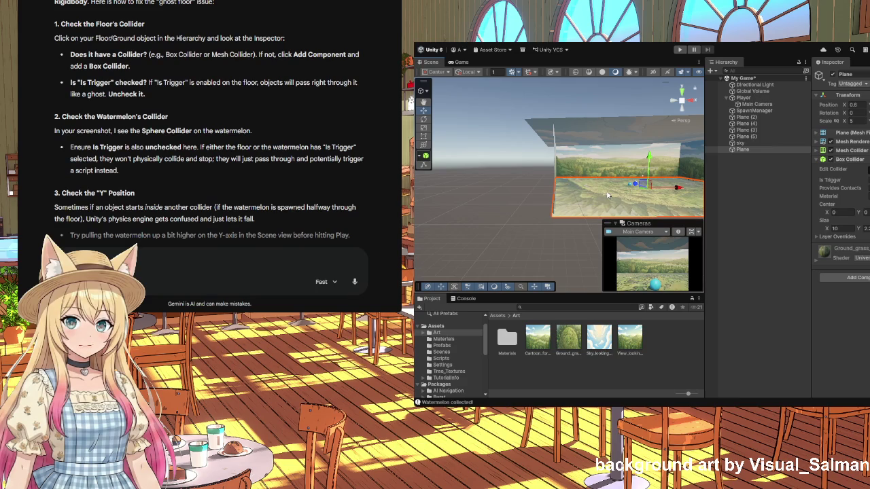
- Try a Z scale of 68 on the Plane, undo it, and retype its X scale value
left_click(861, 121)
type("6")
type("8")
key("Return")
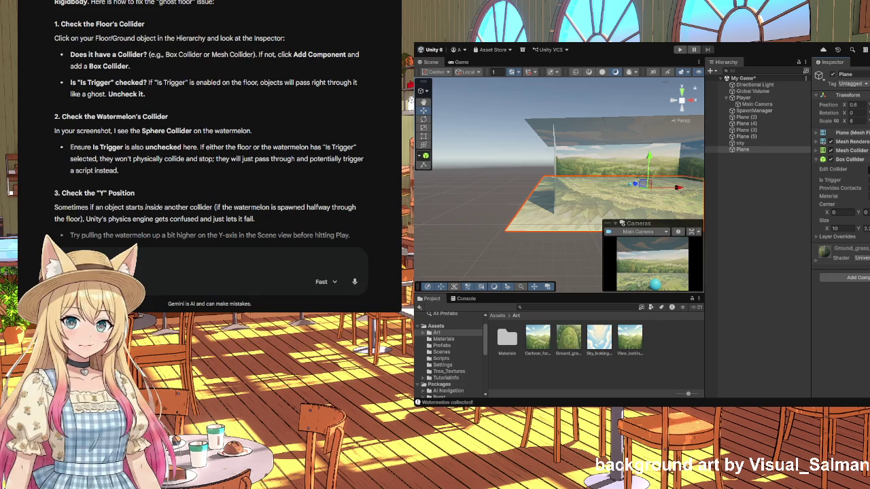
key("ctrl+z")
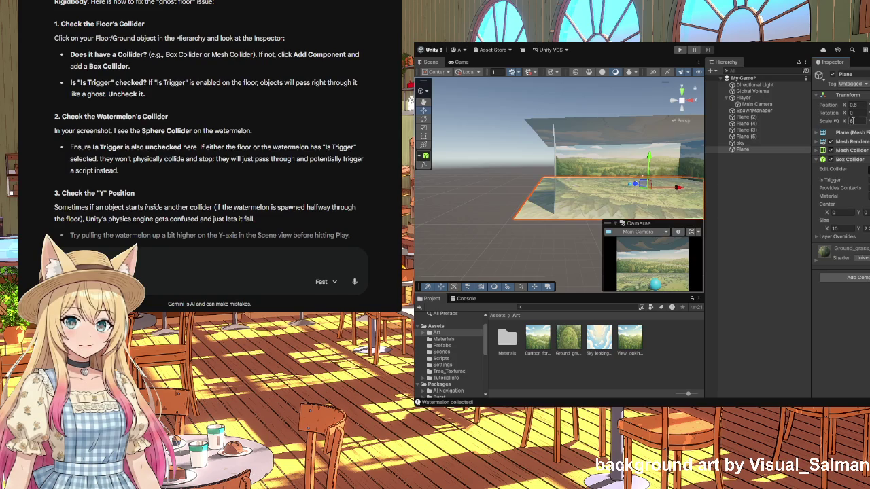
key("BackSpace")
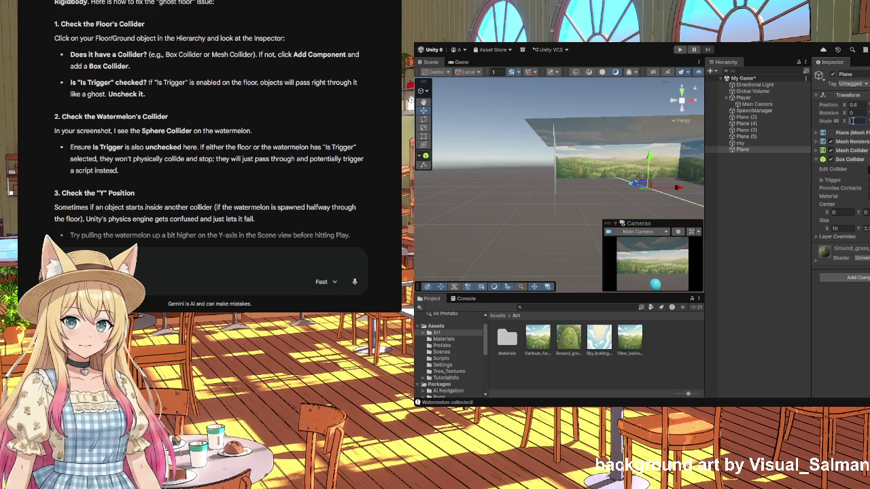
type("10")
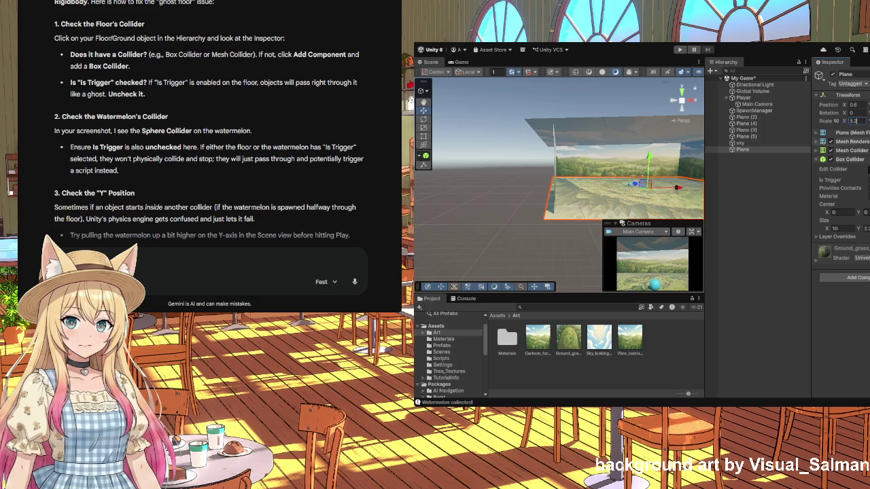
mouse_move(548, 210)
left_mouse_down()
mouse_move(660, 213)
mouse_move(653, 202)
mouse_move(527, 178)
mouse_move(465, 179)
mouse_move(517, 191)
mouse_move(575, 184)
mouse_move(563, 186)
left_mouse_up()
left_click_drag(631, 203, 554, 203)
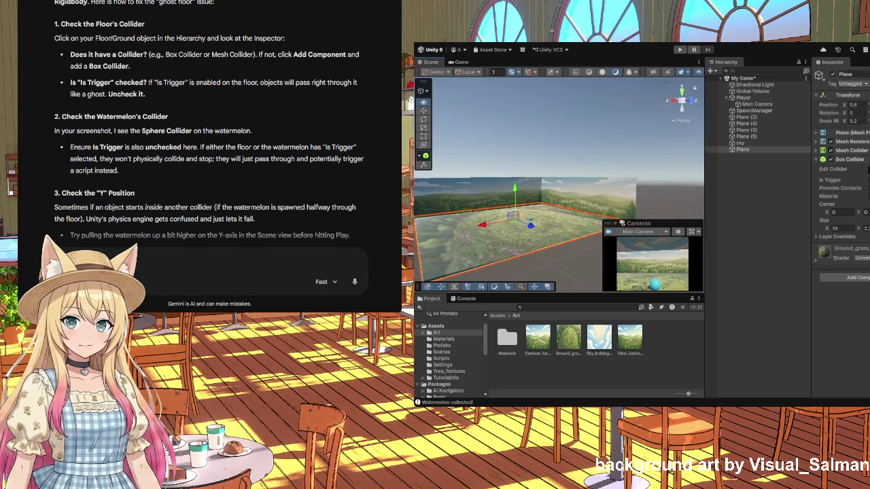
- Orbit and fly around the grass Plane to inspect its edges near the tree walls, then frame it
scroll(557, 197, "down", 2)
left_click_drag(558, 197, 605, 198)
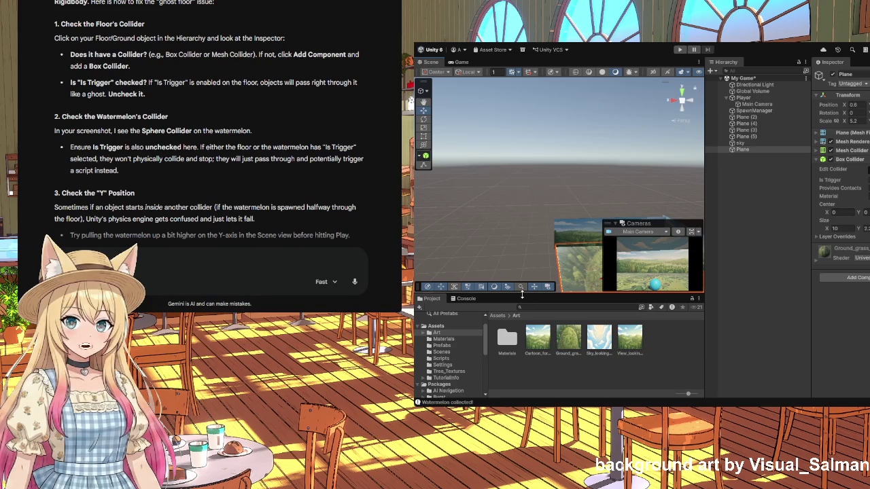
mouse_move(554, 225)
left_mouse_down()
mouse_move(580, 346)
mouse_move(550, 286)
mouse_move(516, 264)
mouse_move(554, 223)
mouse_move(727, 239)
mouse_move(719, 228)
mouse_move(744, 233)
mouse_move(736, 233)
left_mouse_up()
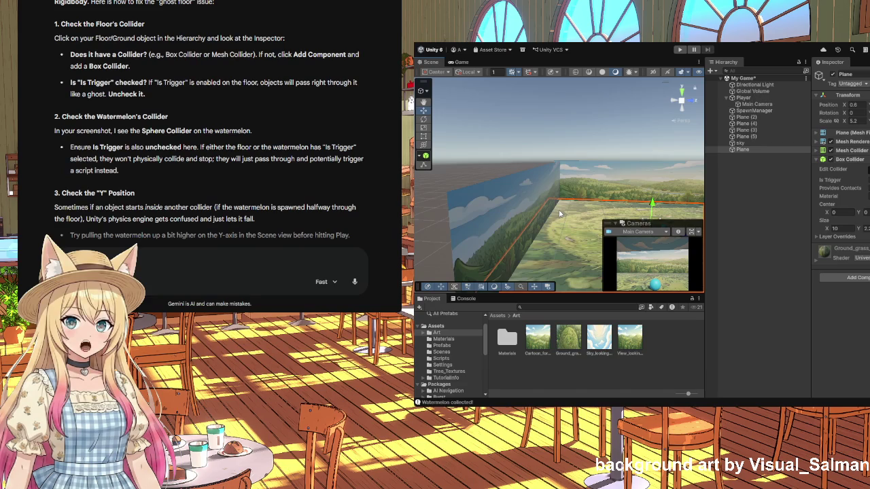
mouse_move(578, 207)
left_mouse_down()
mouse_move(627, 247)
mouse_move(566, 211)
mouse_move(551, 219)
mouse_move(782, 236)
mouse_move(800, 218)
mouse_move(789, 244)
mouse_move(802, 236)
left_mouse_up()
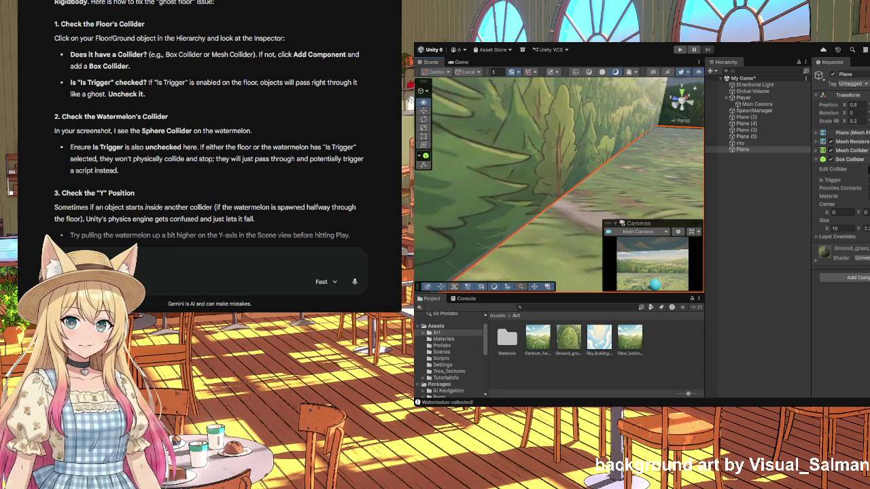
mouse_move(802, 237)
left_mouse_down()
mouse_move(773, 256)
mouse_move(786, 298)
left_mouse_up()
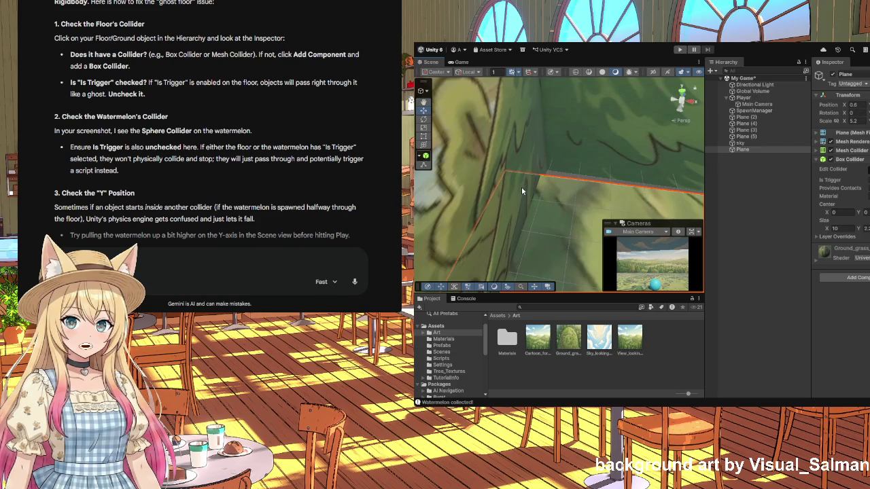
mouse_move(529, 203)
left_mouse_down()
mouse_move(560, 205)
mouse_move(562, 265)
mouse_move(567, 174)
mouse_move(563, 192)
left_mouse_up()
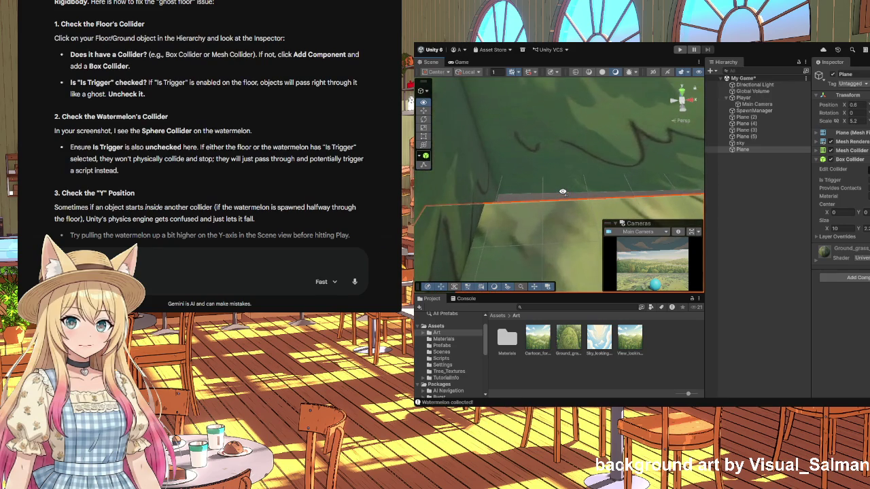
double_click(746, 149)
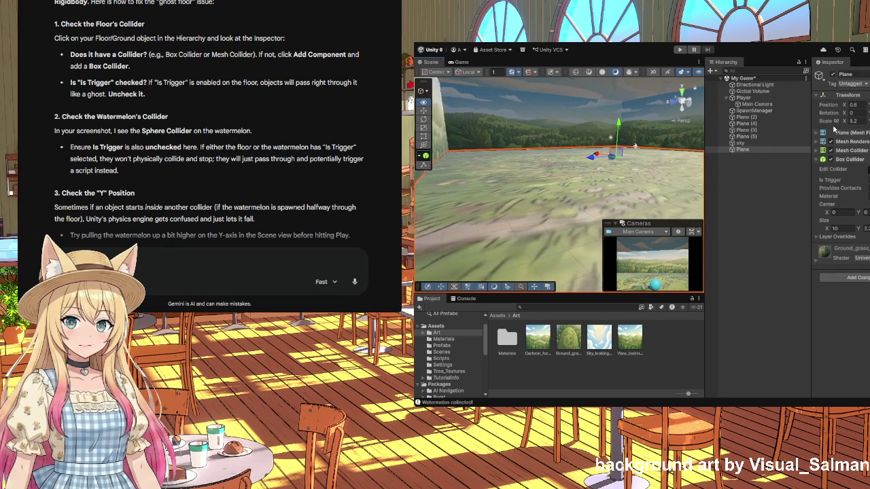
left_click_drag(586, 191, 583, 195)
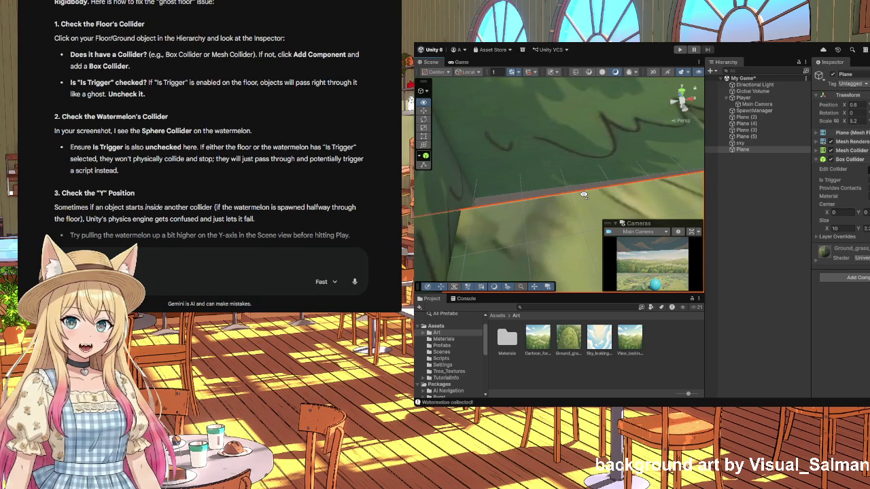
- Enter 5.8 as the Plane's scale and switch the Scene view to 2D
left_click(858, 121)
type("5.8")
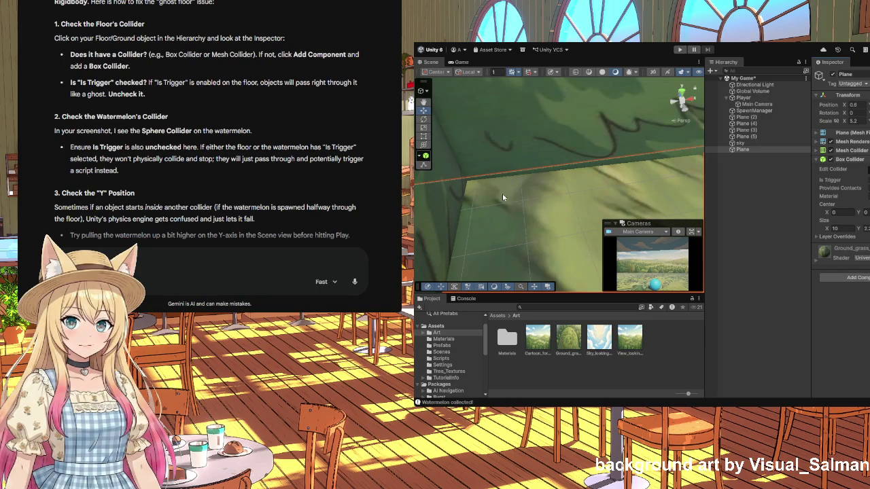
key("2")
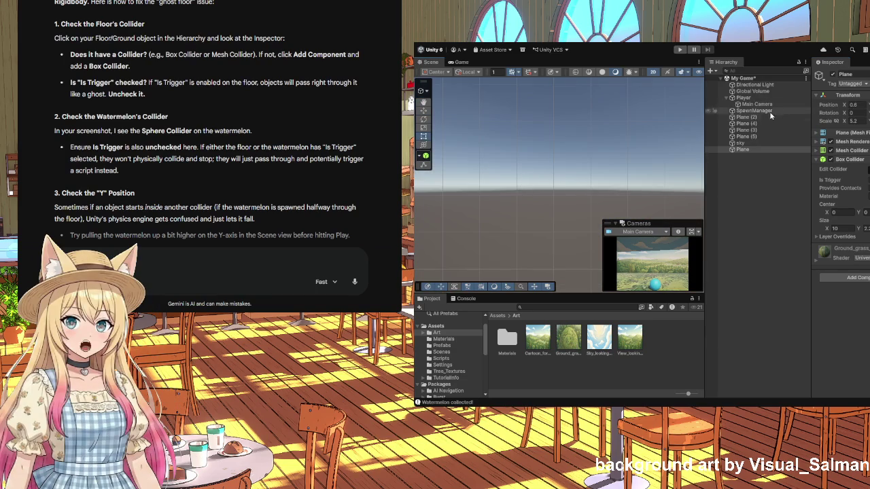
- Frame the Player, then select the floor Plane, confirm its X scale, and frame it
double_click(751, 98)
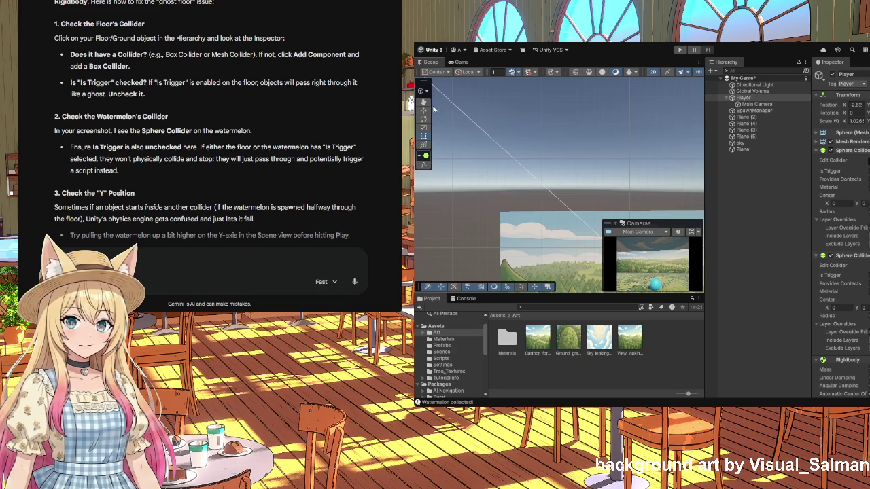
left_click(451, 189)
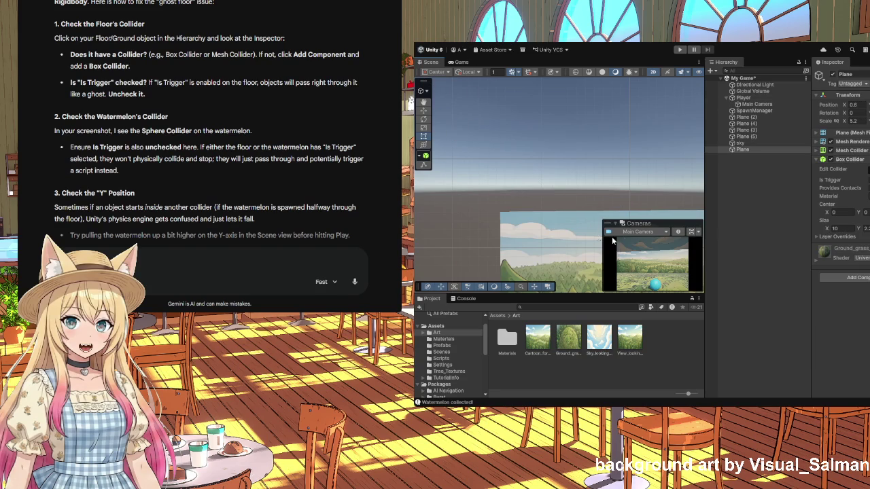
left_click(860, 121)
key("Return")
key("f")
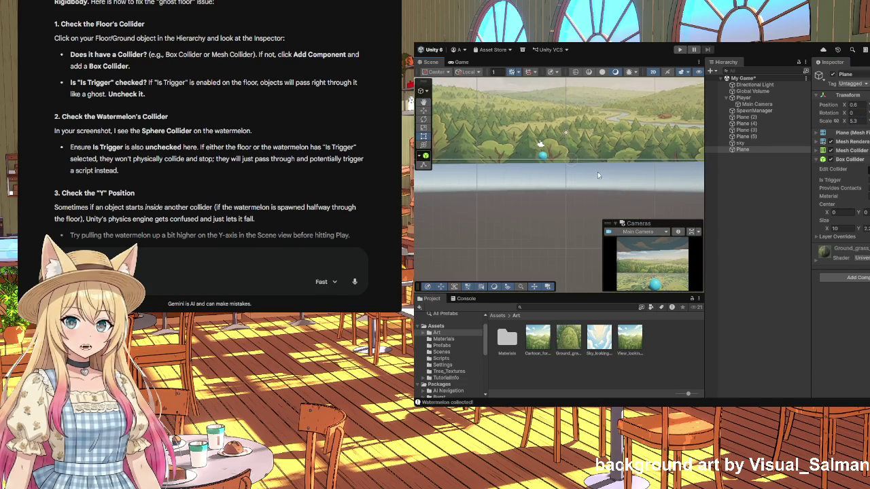
scroll(598, 172, "down", 5)
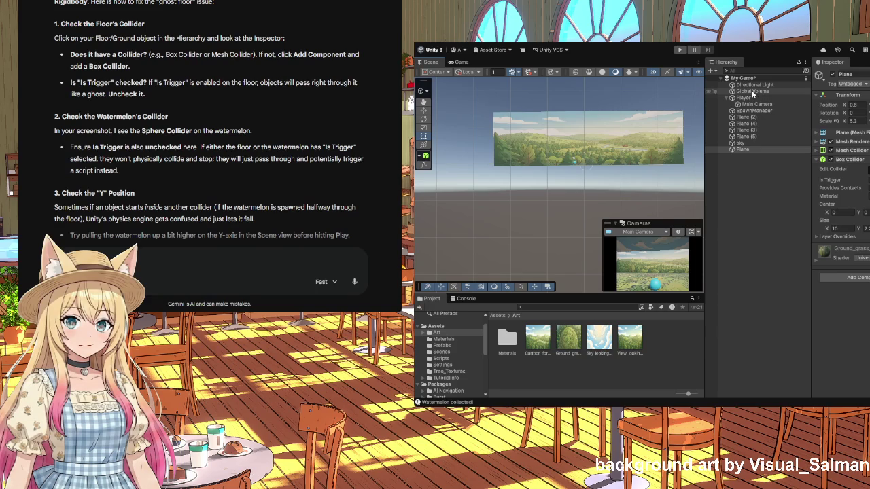
- Return the Scene view to 3D perspective and orbit toward a wooded wall corner
left_click(653, 72)
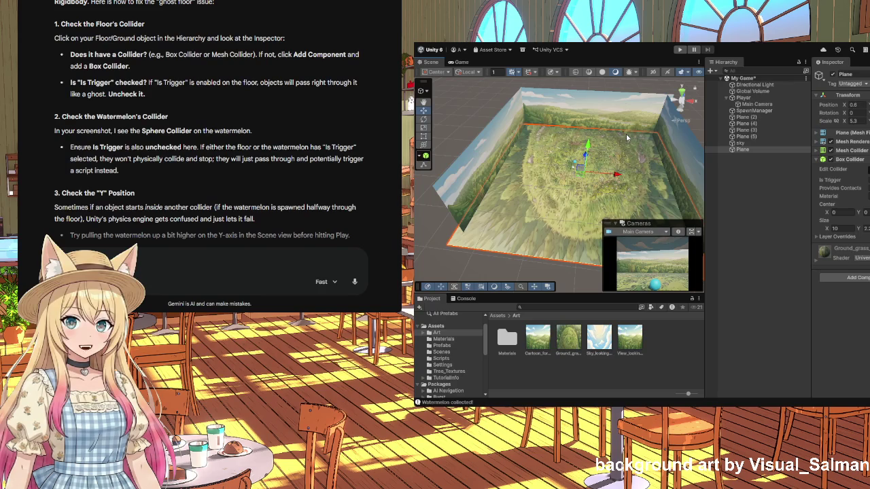
mouse_move(626, 134)
left_mouse_down()
mouse_move(638, 138)
mouse_move(575, 148)
mouse_move(622, 114)
left_mouse_up()
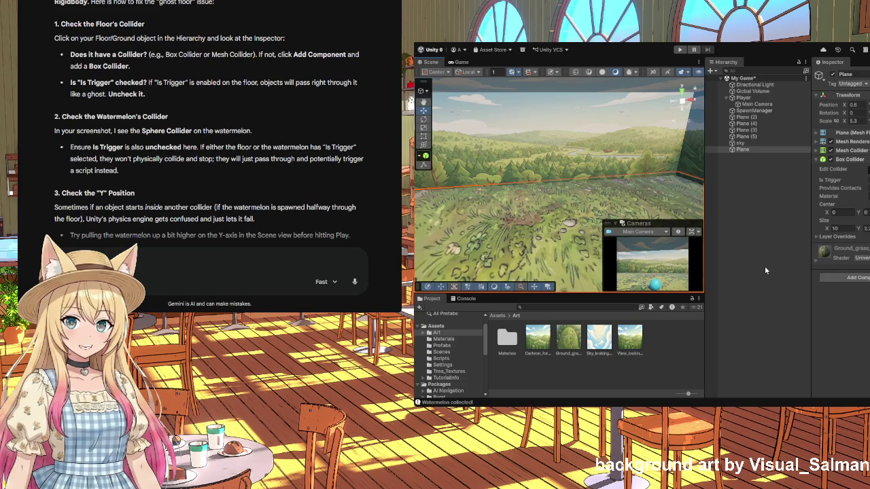
left_click_drag(593, 192, 482, 127)
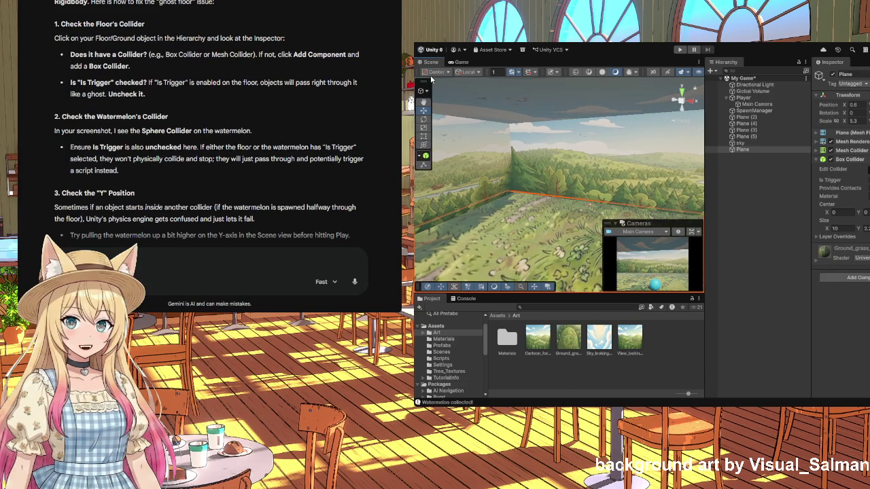
left_click(680, 50)
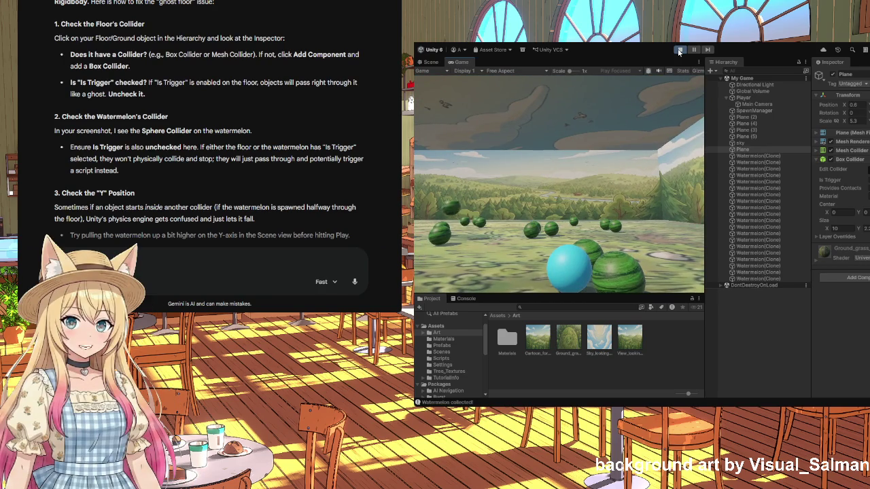
left_click(681, 49)
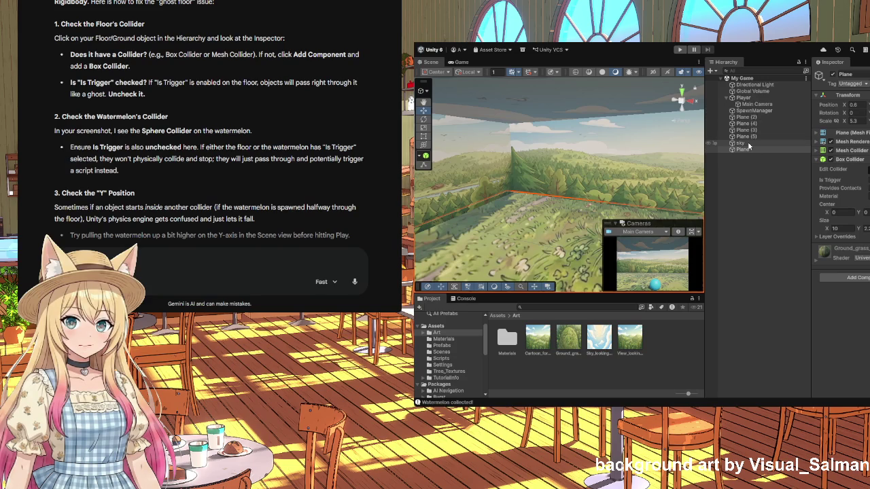
- Add a Box Collider to the Player ball, frame it, and start Play mode
double_click(743, 98)
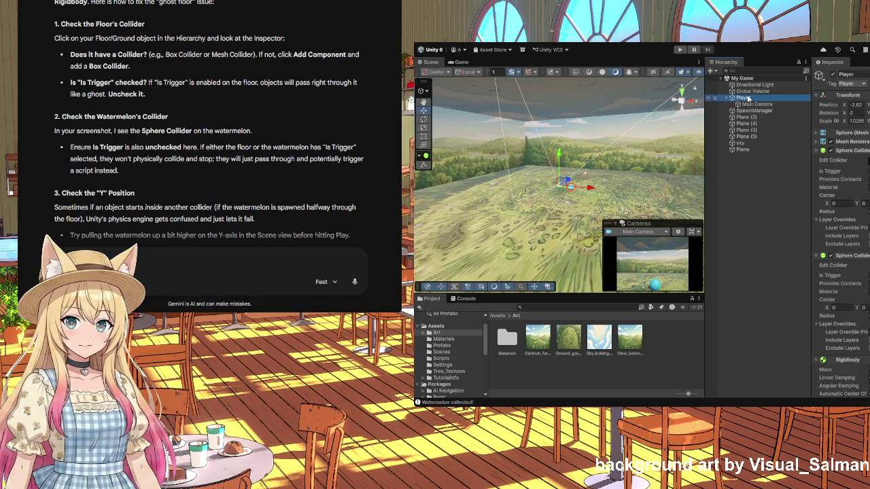
left_click(843, 266)
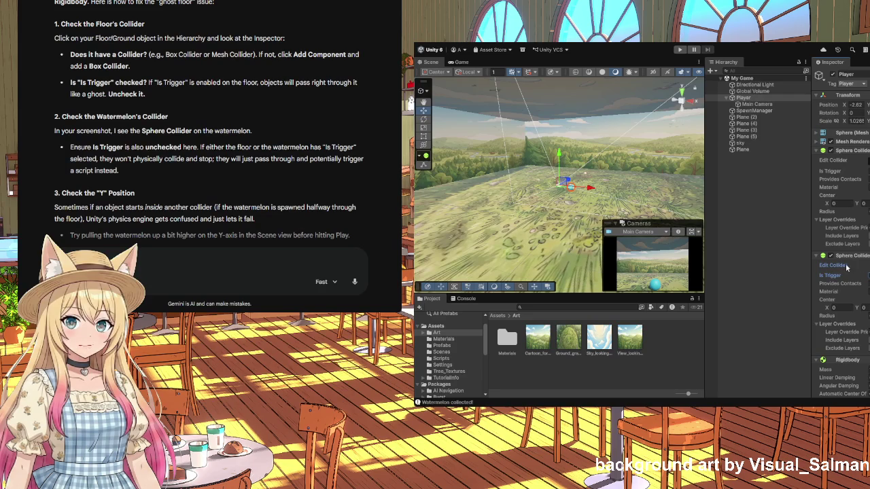
left_click_drag(813, 267, 775, 268)
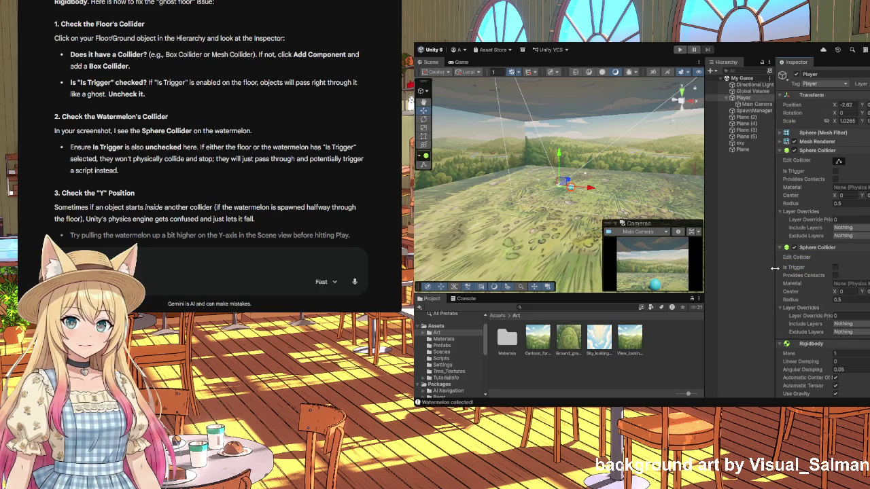
scroll(800, 282, "down", 5)
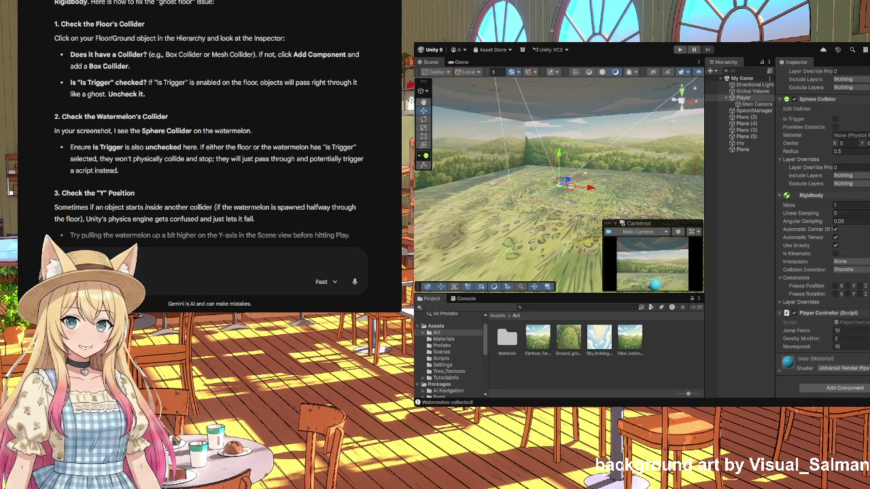
key("Return")
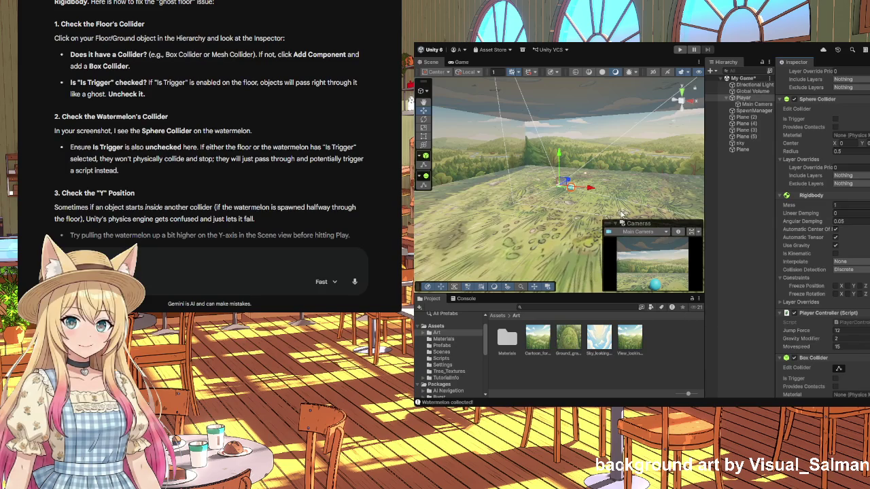
double_click(743, 97)
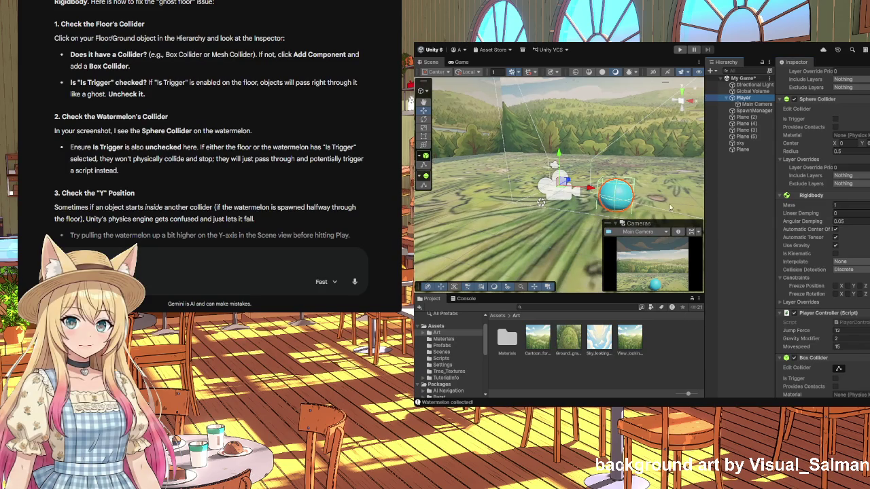
left_click(680, 49)
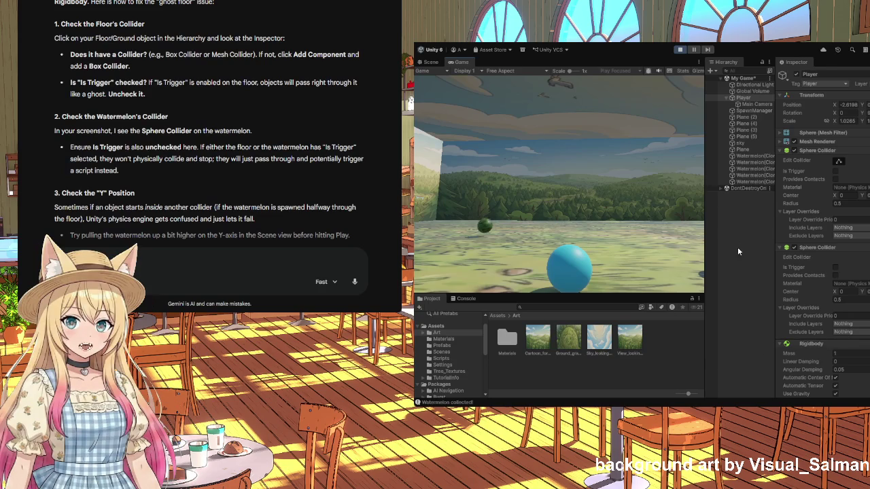
- Stop Play mode so the spawned watermelon clones are cleared
left_click(680, 50)
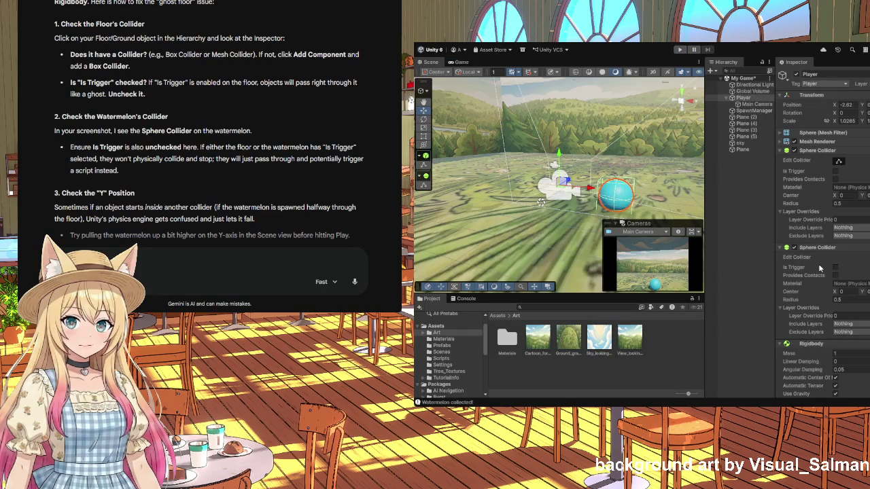
- Set Player Controller Move Speed to 3, with Gravity Modifier 2 and Jump Force 12, then play again
scroll(829, 308, "down", 3)
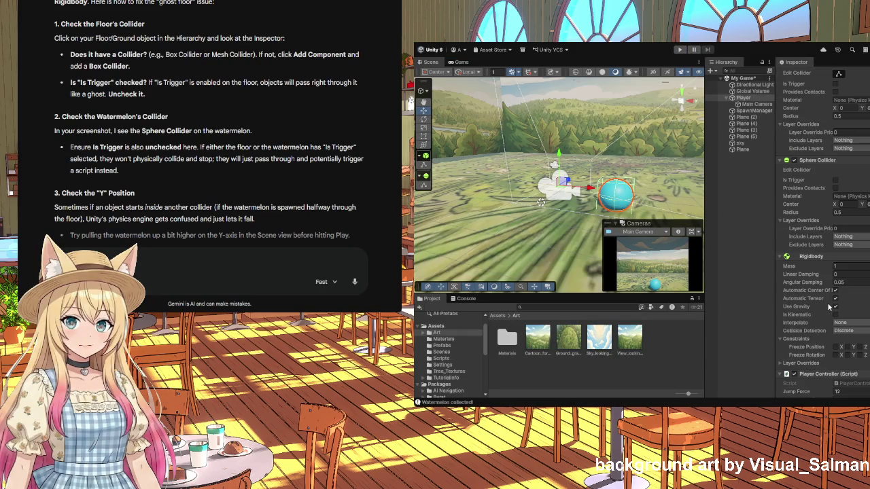
scroll(830, 307, "down", 3)
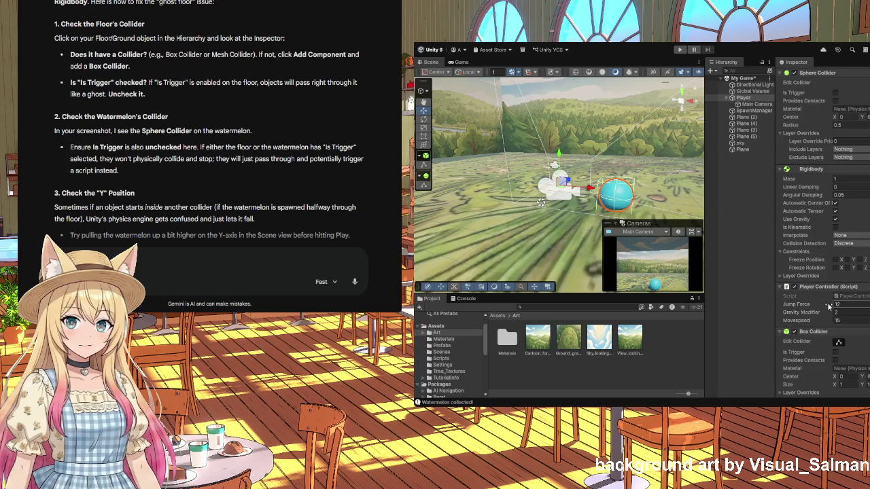
key("Return")
scroll(829, 285, "up", 3)
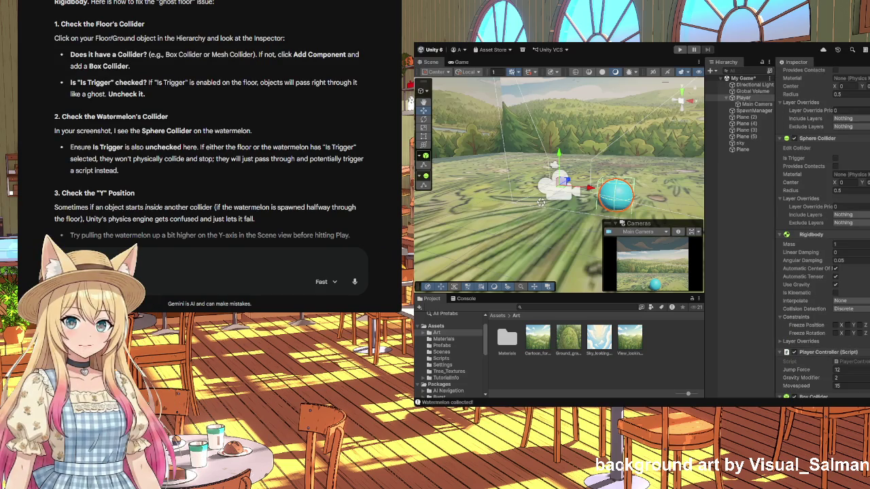
scroll(823, 238, "down", 4)
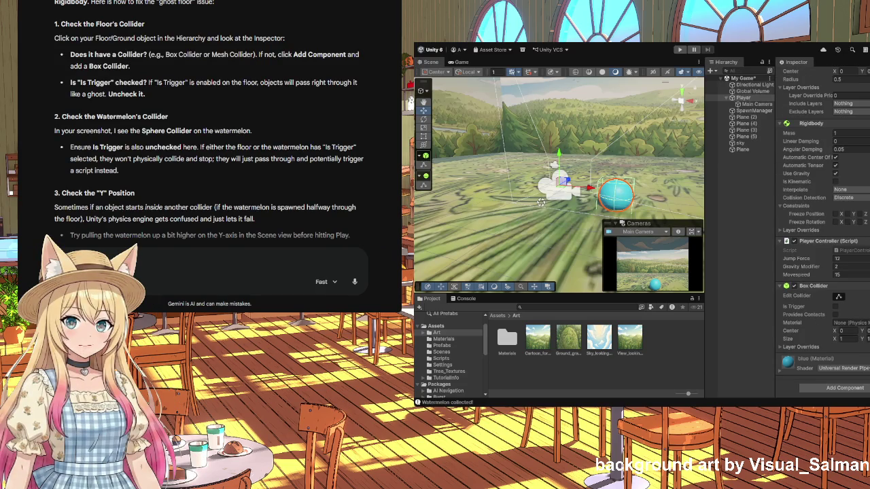
scroll(823, 238, "up", 3)
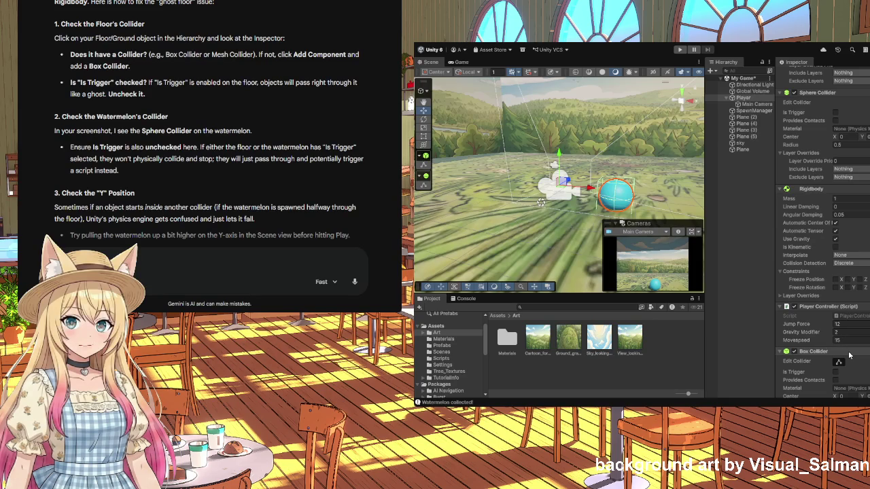
scroll(848, 354, "down", 3)
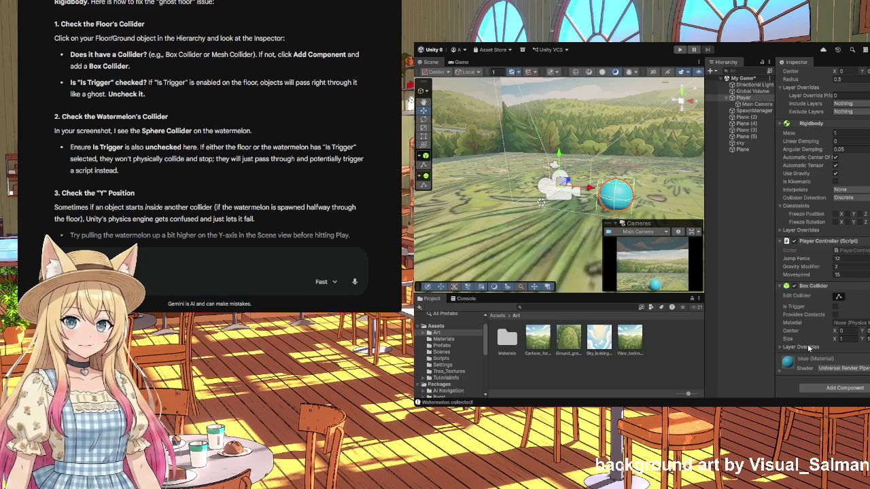
scroll(808, 348, "up", 3)
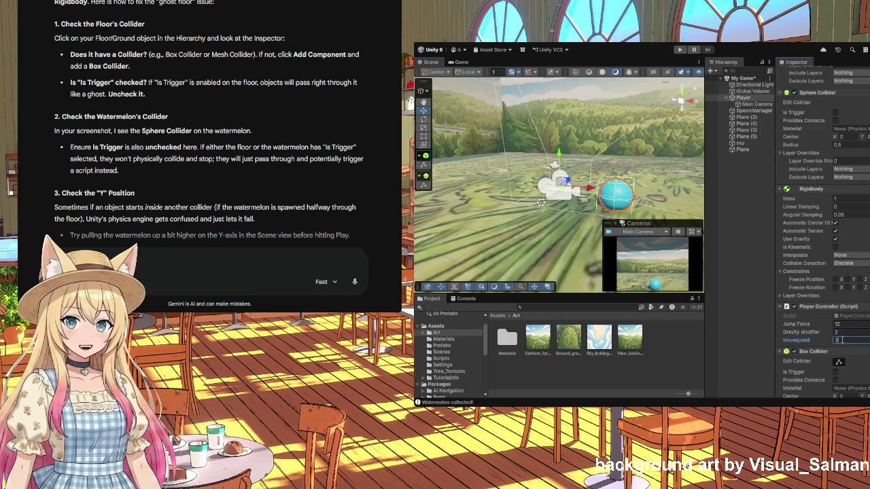
left_click(715, 223)
left_click(679, 49)
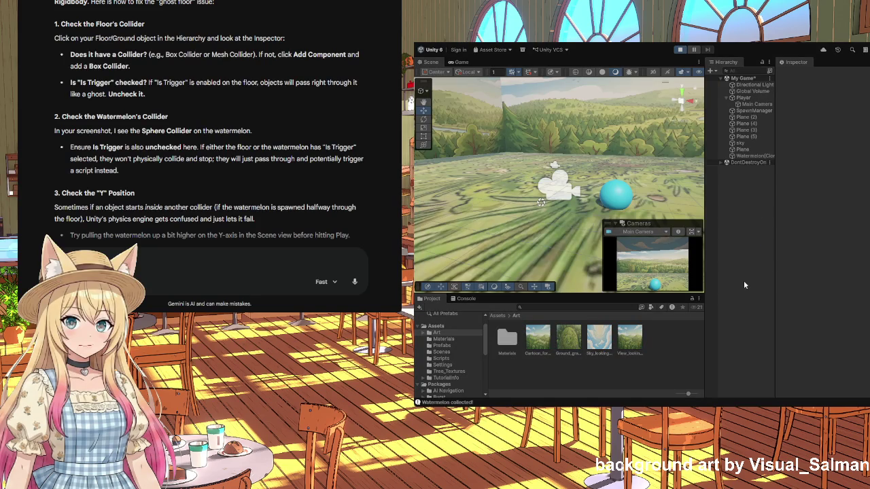
- Turn the camera around the ball and roll forward toward the watermelons
key("Left")
key("Left")
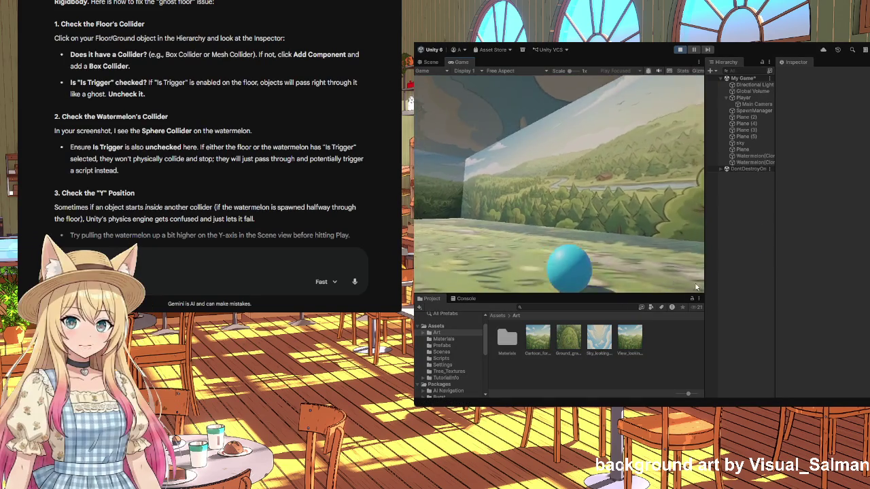
key("Left")
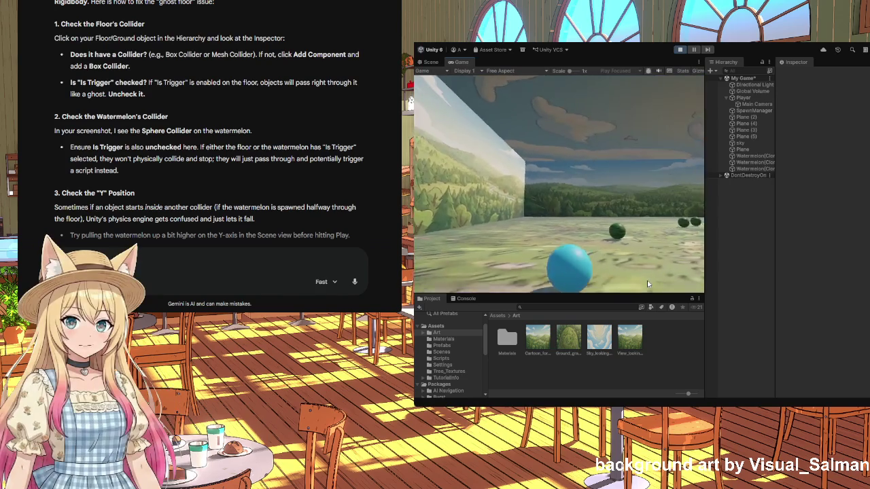
key("Up")
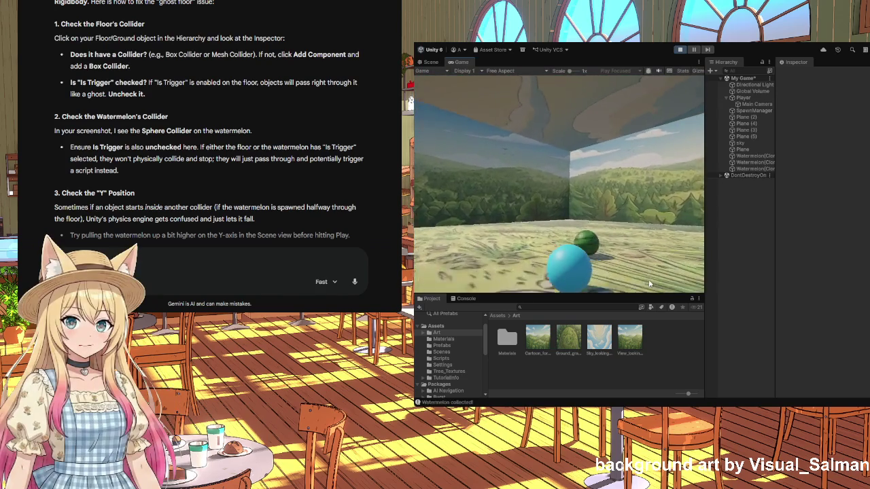
key("Left")
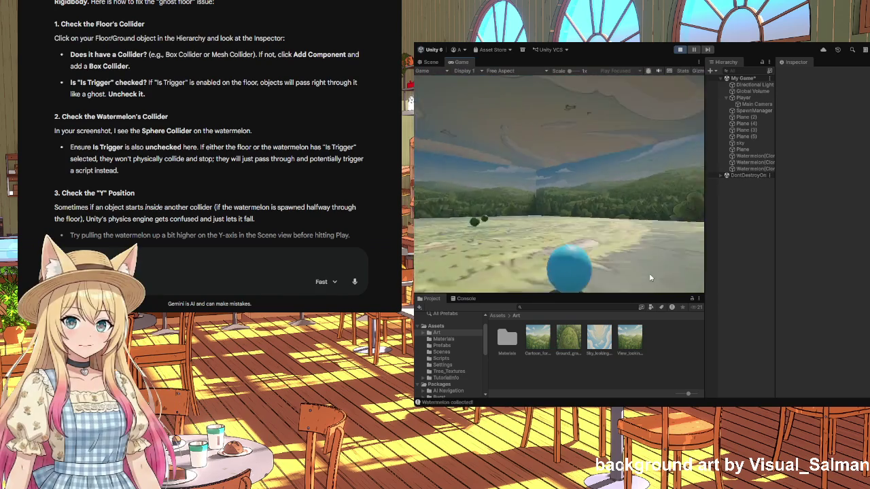
key("Left")
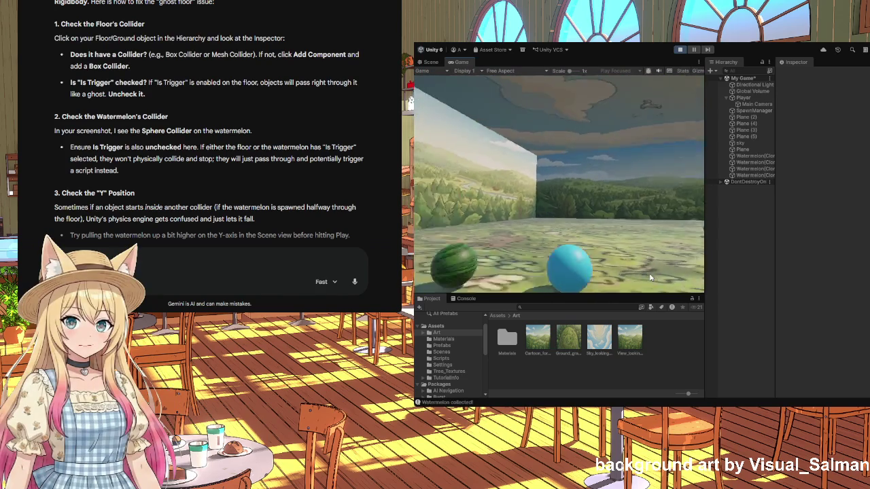
key("Left")
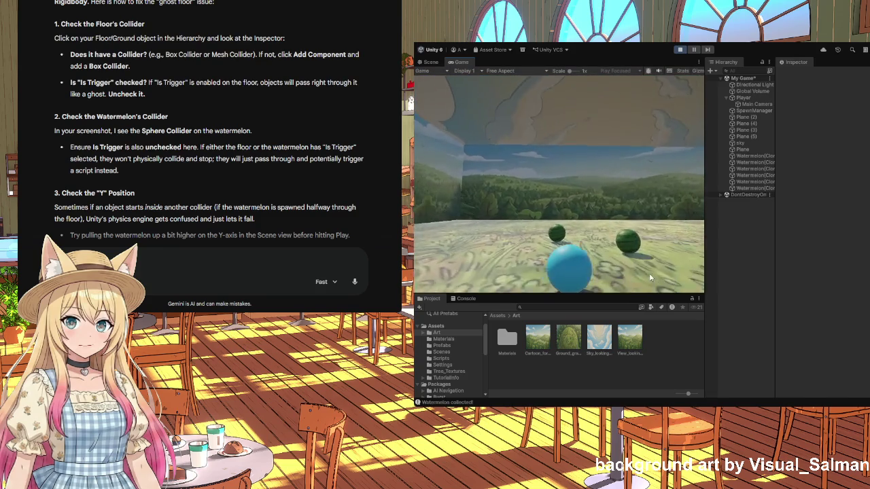
key("Left")
key("Left")
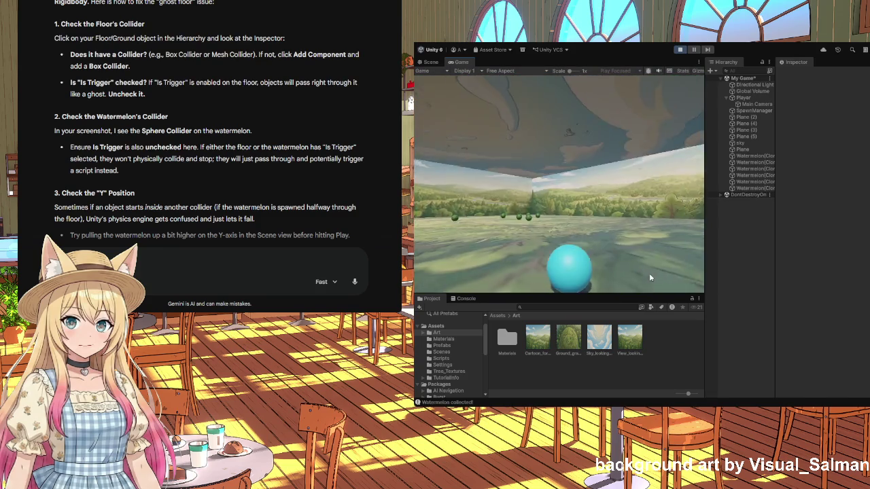
key("Left")
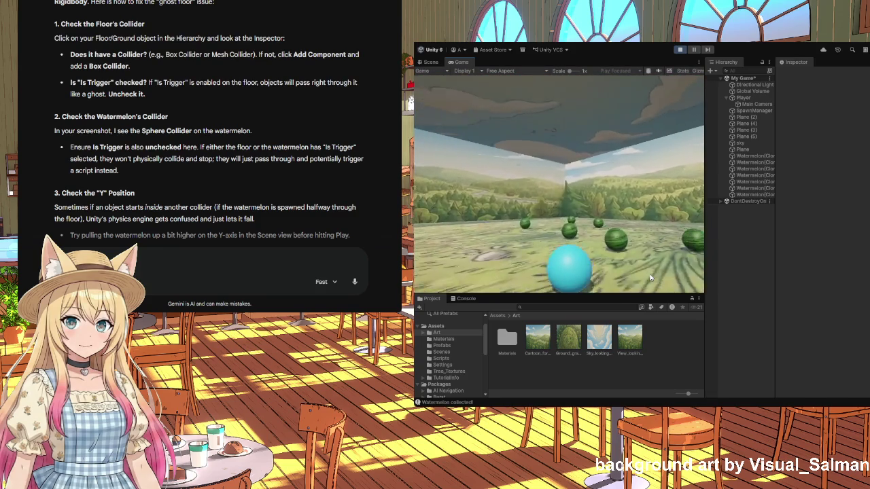
key("Up")
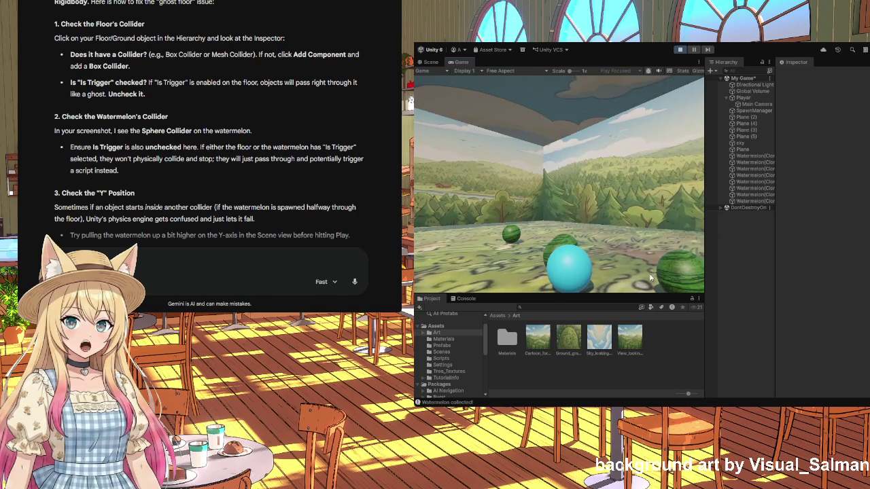
- Steer the ball left and right across the hillside, rolling into watermelons to collect them
key("Left")
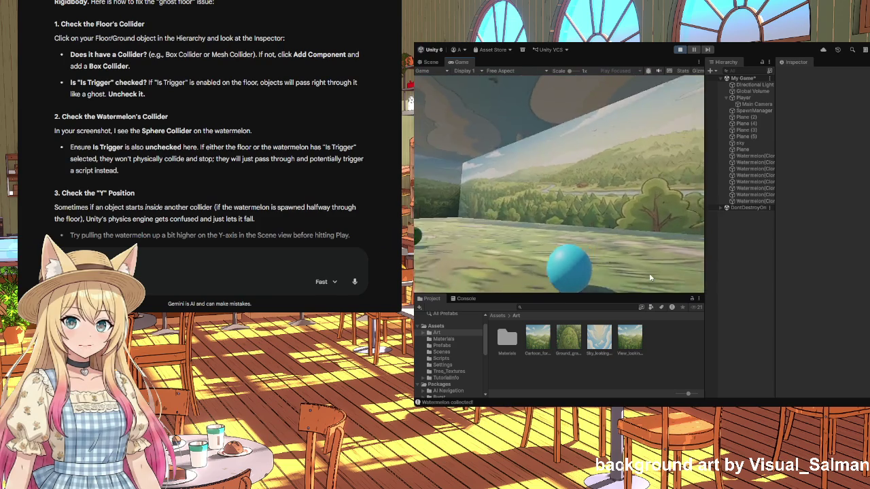
key("Right")
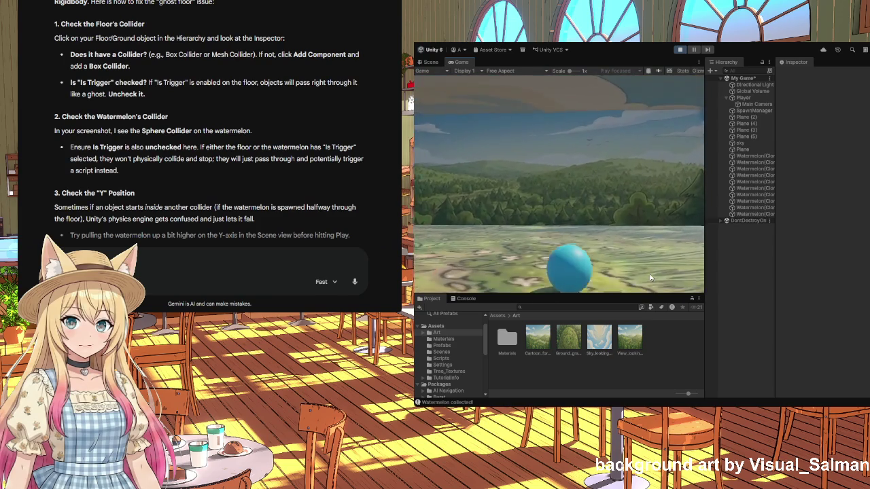
key("Right")
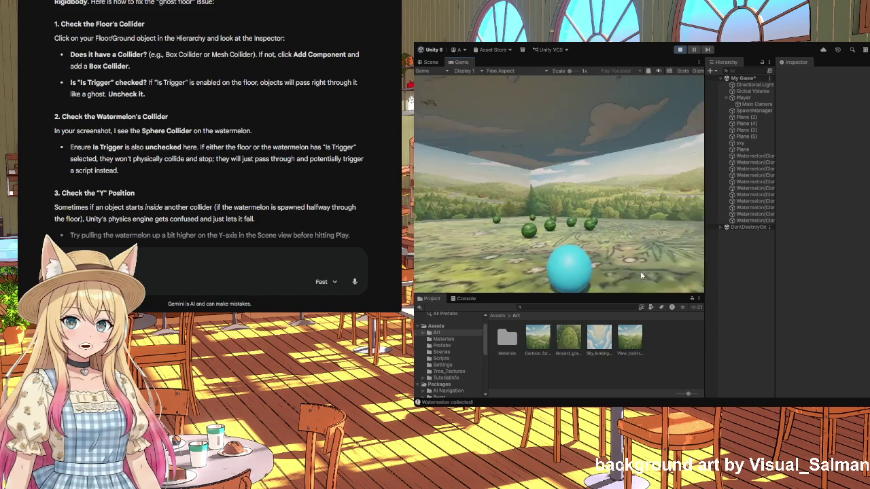
key("Right")
key("Right")
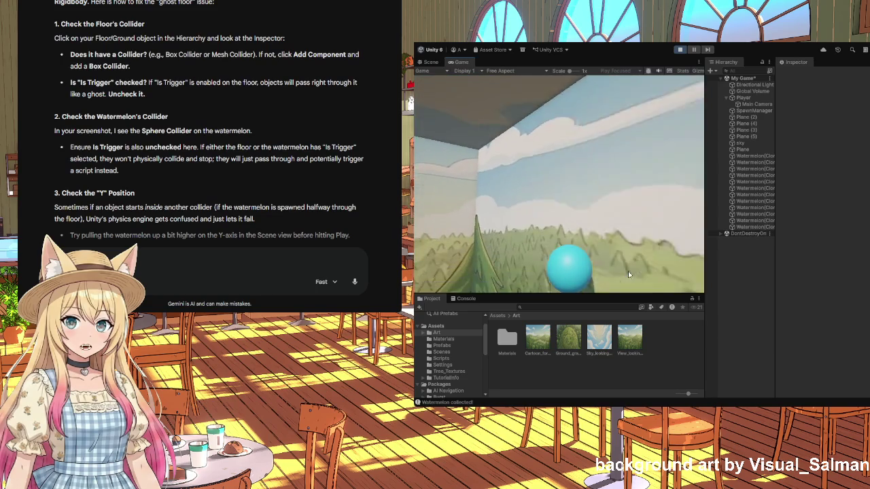
key("Right")
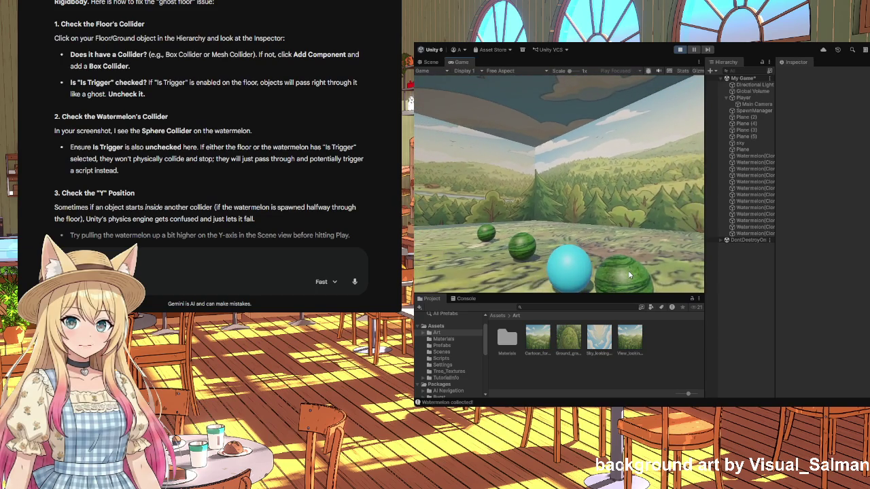
key("Left")
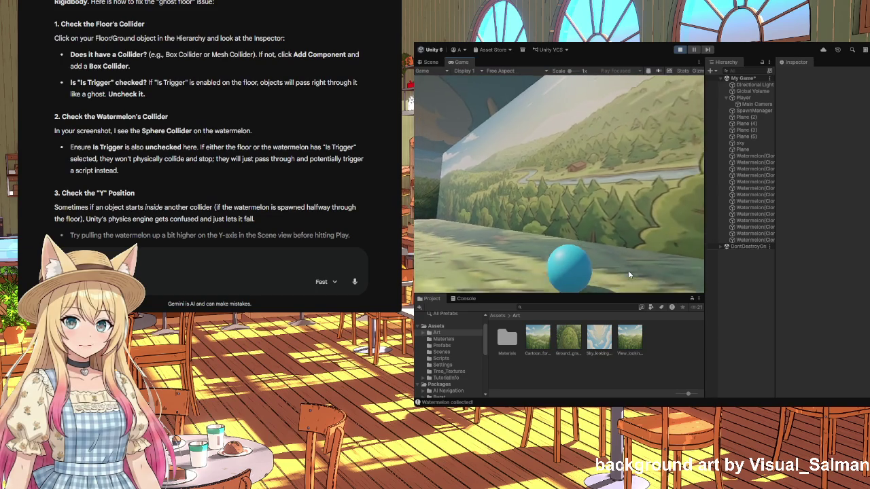
key("Right")
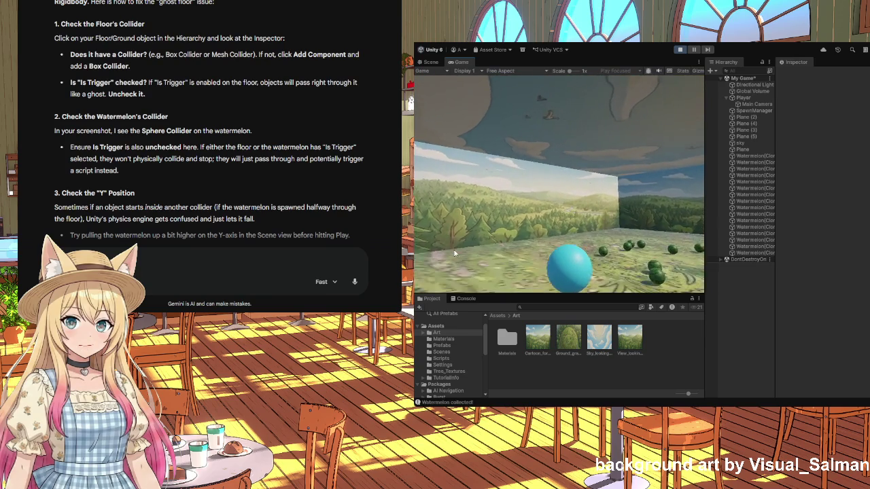
key("Right")
key("Left")
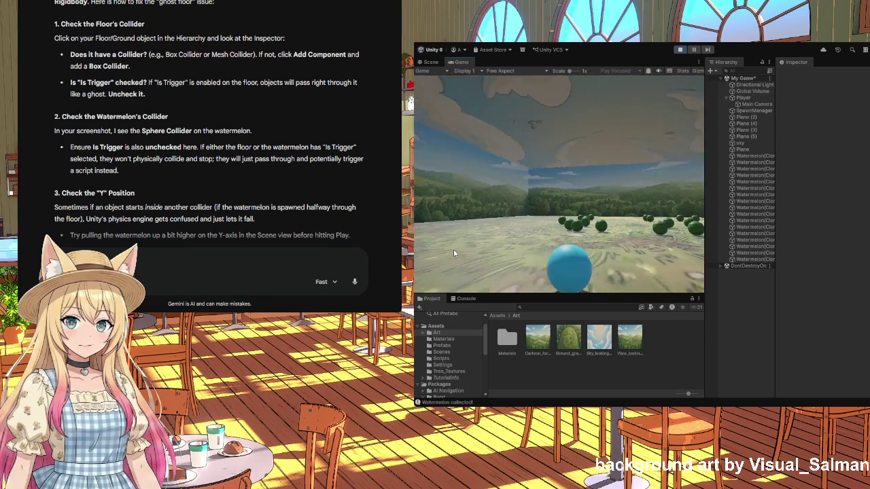
key("Up")
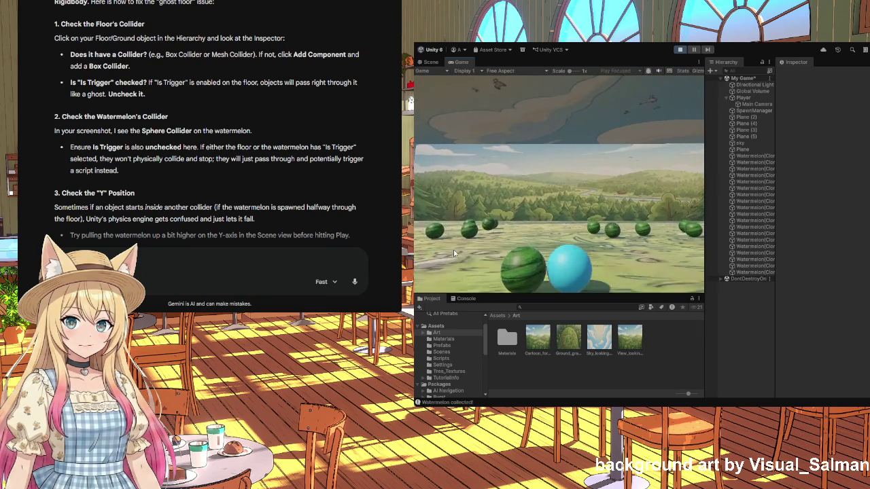
key("Right")
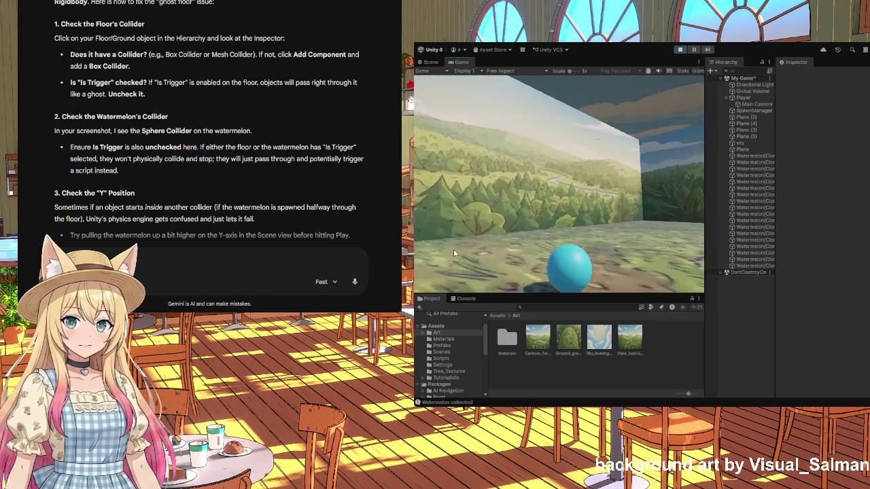
key("Left")
key("Up")
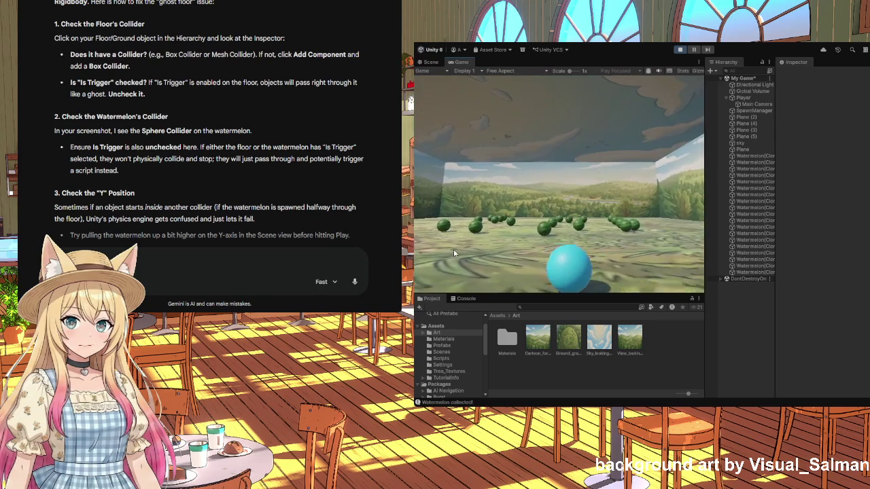
key("Right")
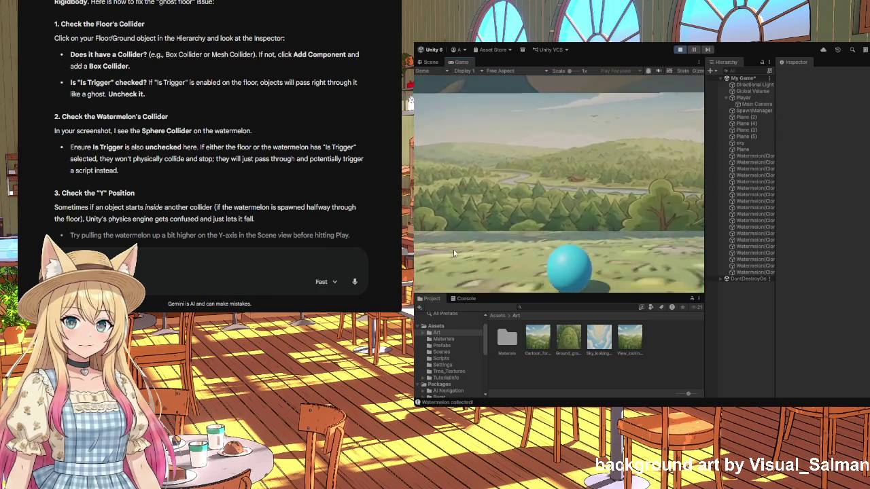
key("Left")
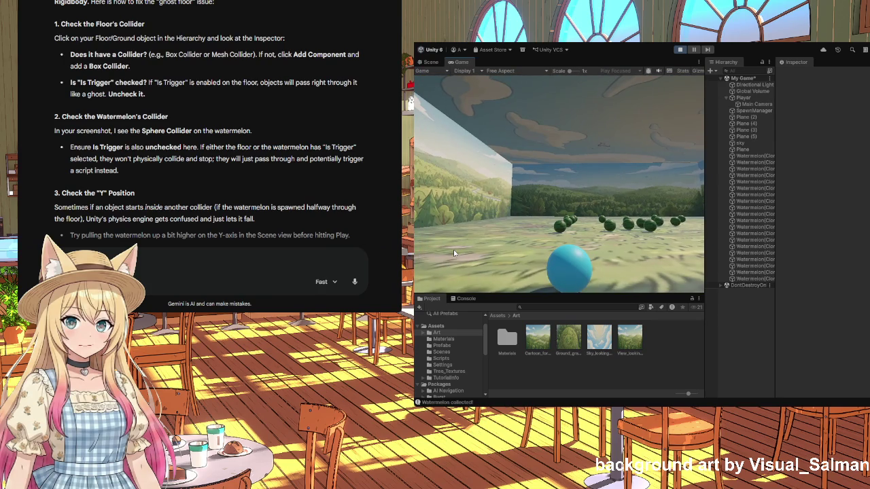
key("Left")
key("Left")
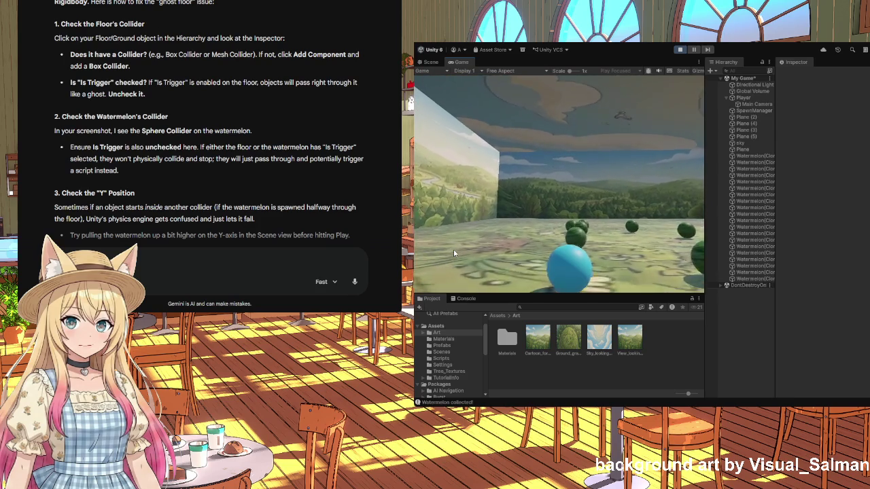
key("Right")
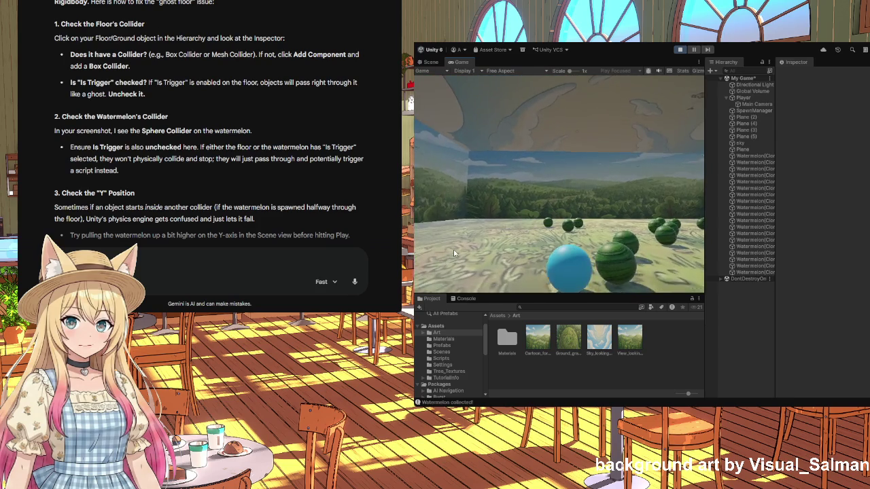
- Back the ball away from the backdrop wall, collect another watermelon, and stop the game
key("Up")
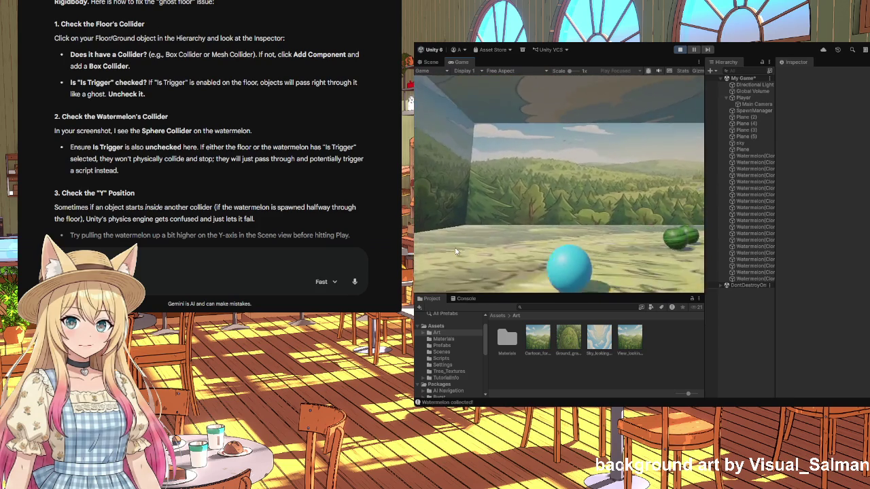
key("Down")
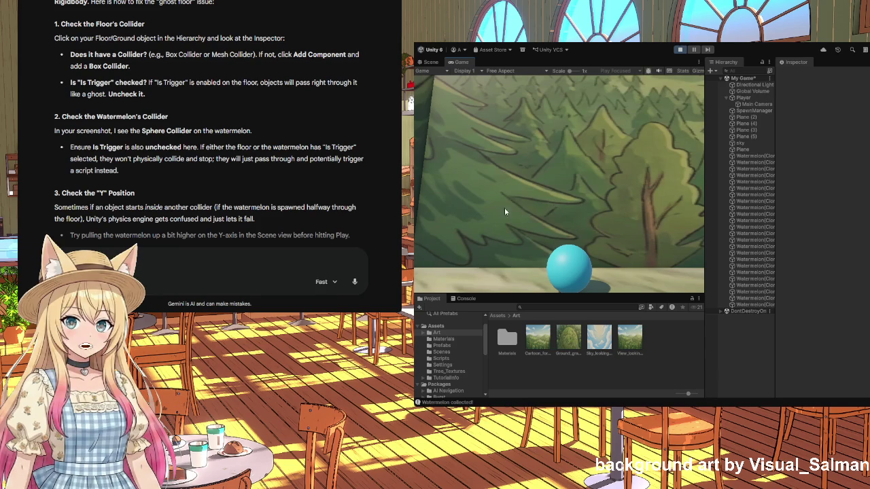
key("Down")
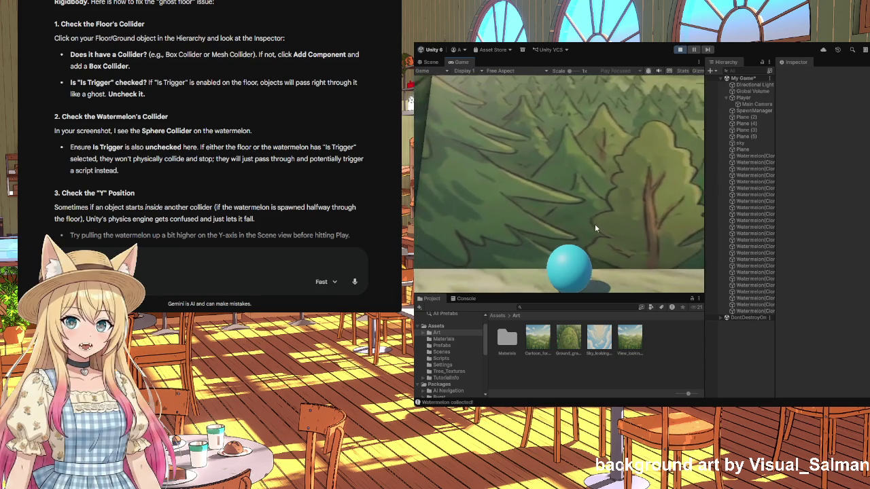
key("Left")
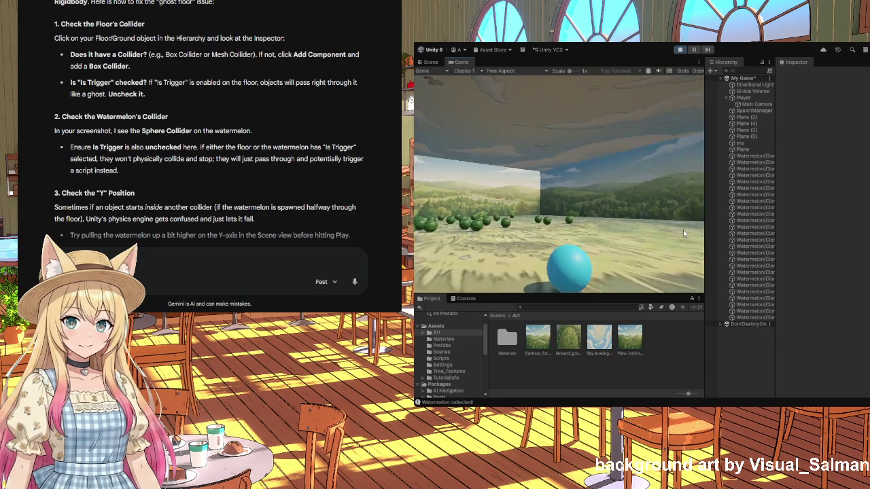
key("Right")
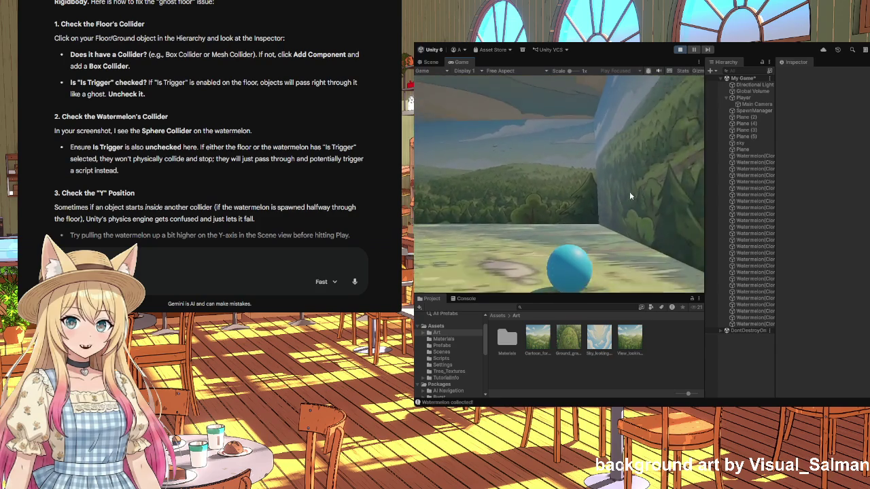
key("Left")
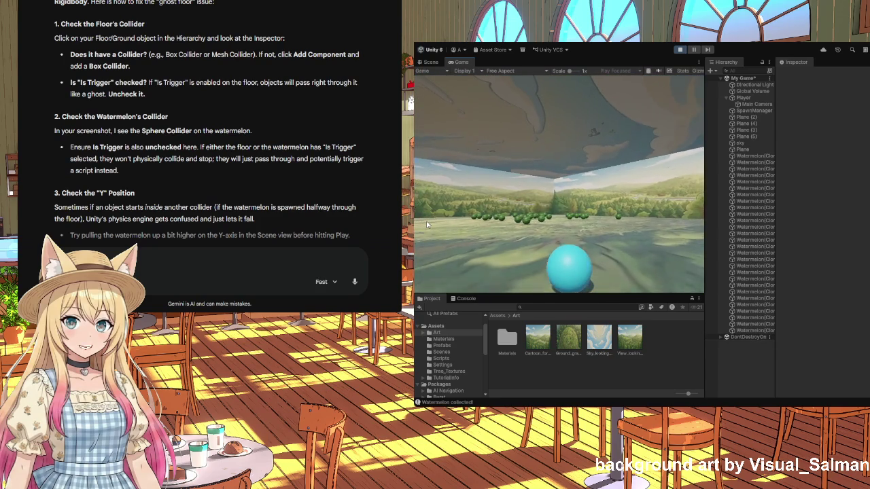
key("Up")
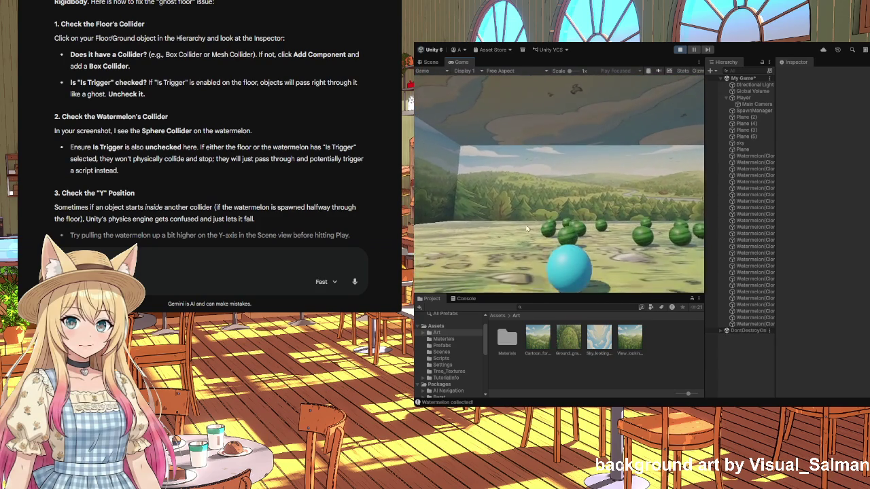
key("Left")
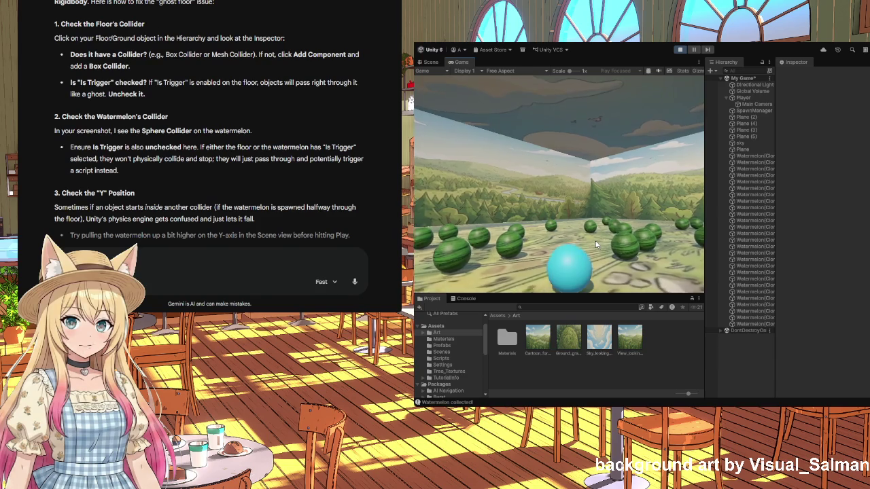
key("Left")
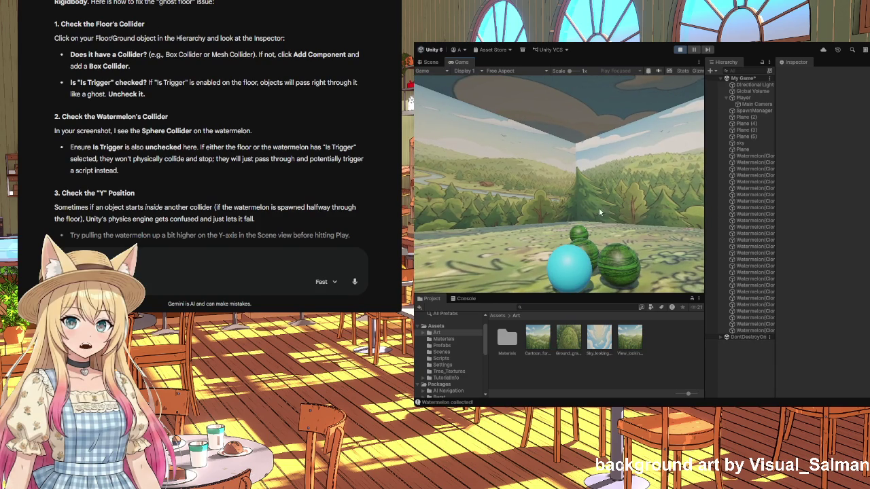
left_click(679, 50)
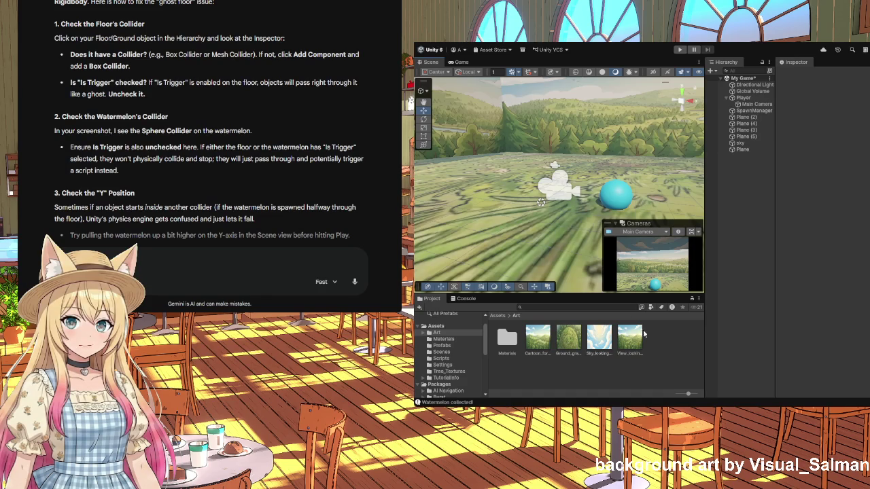
- Tilt and zoom the Scene view out to see the whole walled field and hills
left_click_drag(568, 239, 579, 199)
scroll(579, 199, "down", 8)
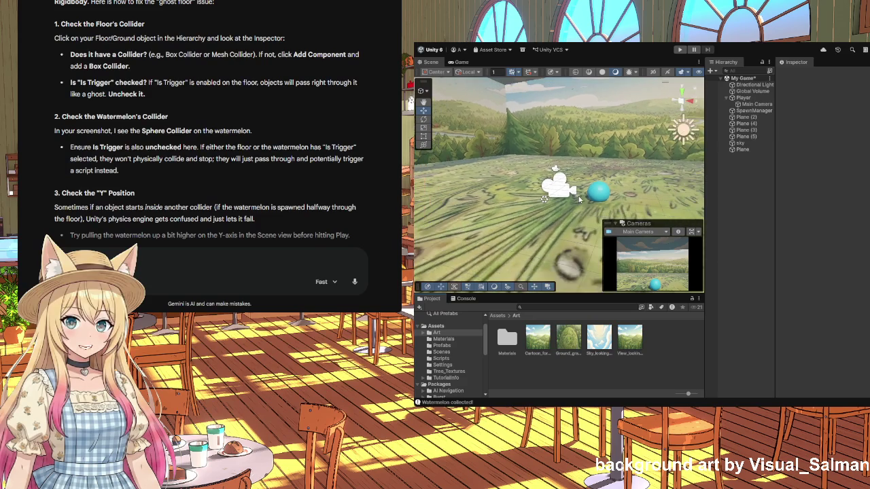
scroll(578, 196, "down", 4)
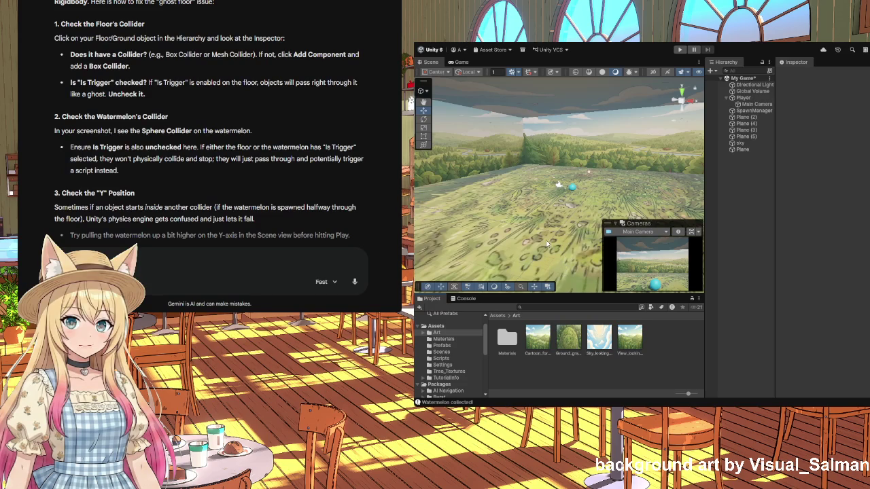
mouse_move(575, 210)
left_mouse_down()
mouse_move(446, 202)
mouse_move(642, 201)
mouse_move(636, 224)
mouse_move(588, 228)
left_mouse_up()
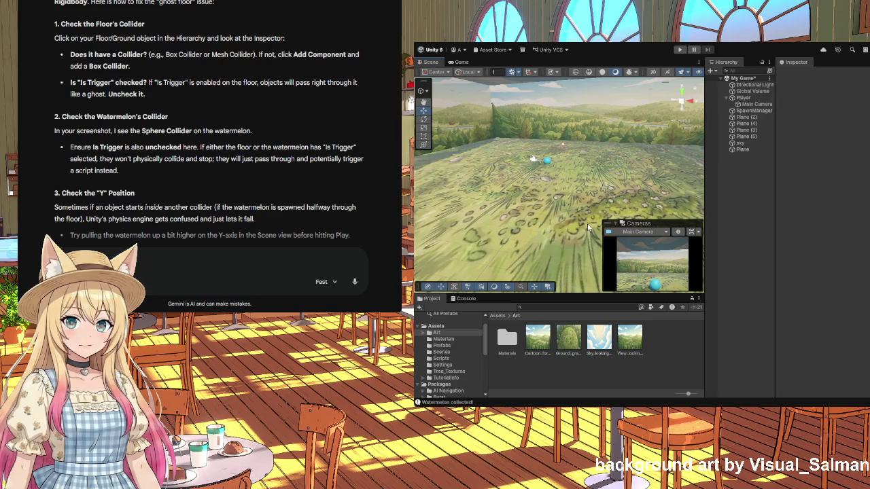
left_click(743, 166)
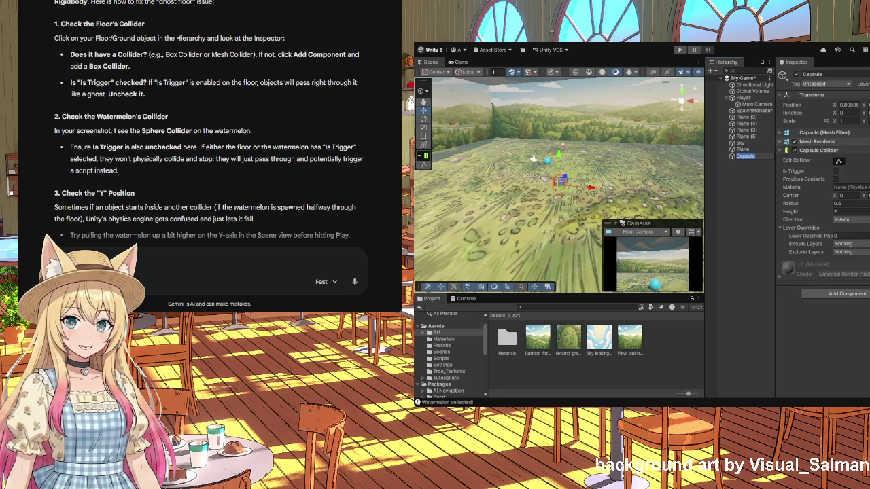
- Raise the capsule above the ground and shift it to the right
scroll(558, 201, "up", 2)
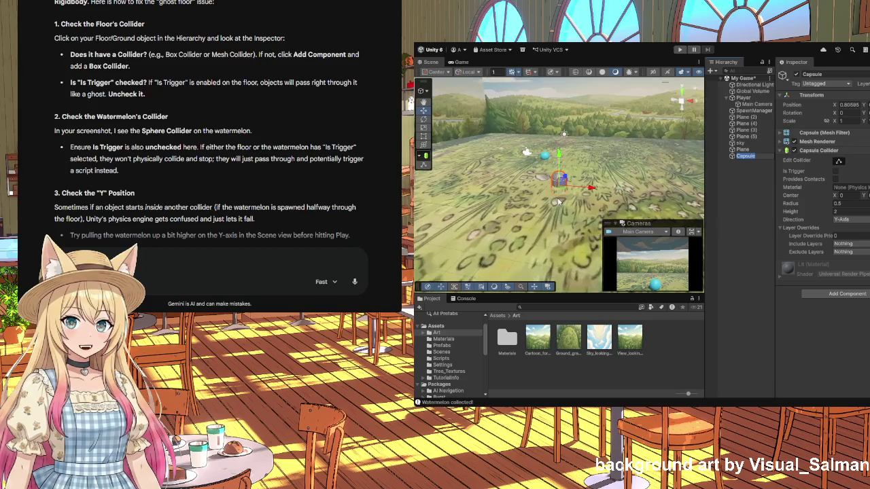
scroll(559, 202, "up", 3)
left_click(559, 155)
left_click_drag(558, 155, 563, 125)
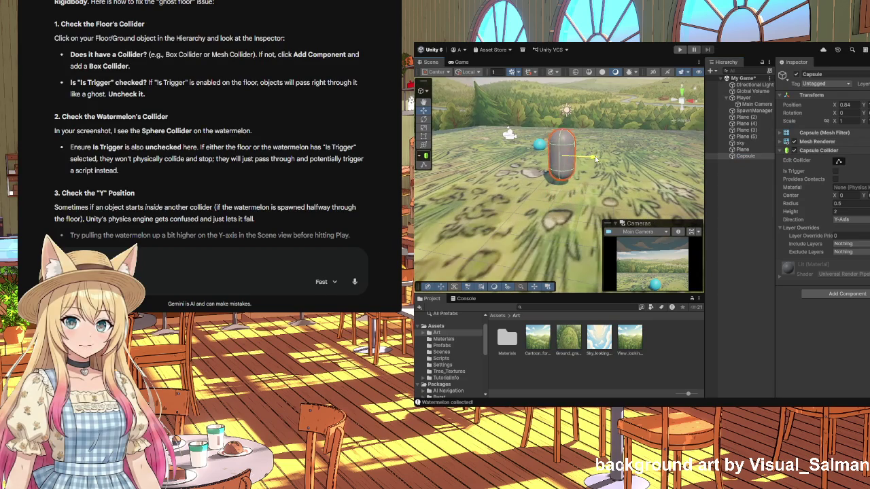
left_click_drag(566, 152, 598, 156)
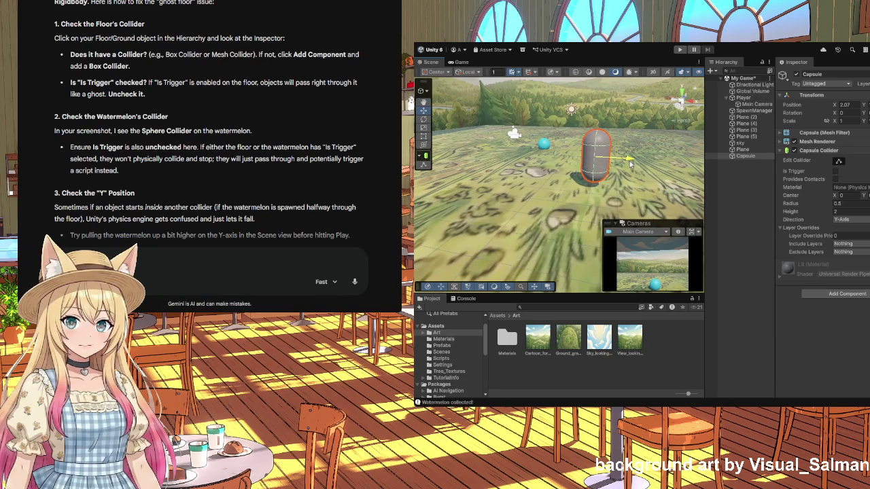
- Tilt the capsule slightly with the Rotate tool
left_click(423, 119)
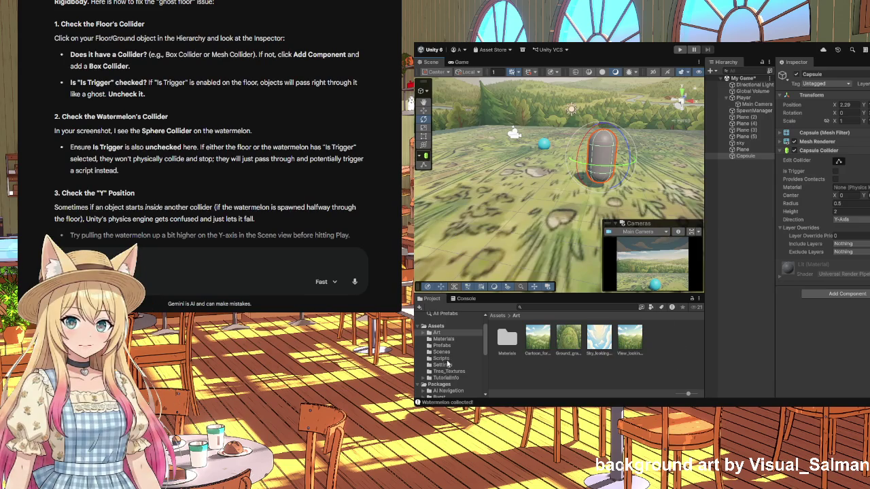
left_click(443, 339)
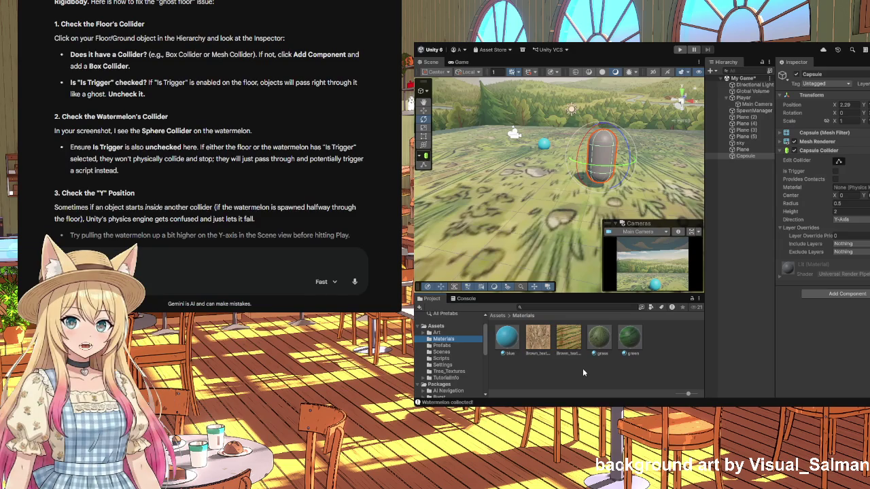
left_click_drag(612, 170, 678, 159)
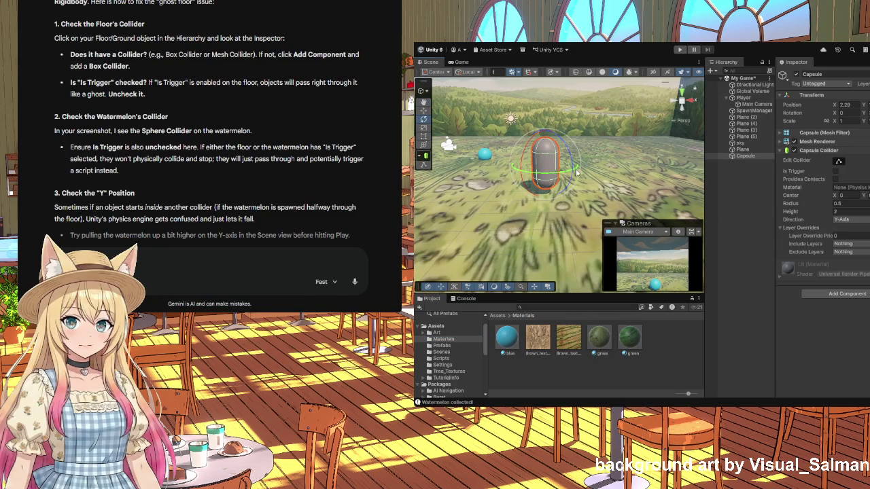
mouse_move(558, 175)
left_mouse_down()
mouse_move(488, 182)
mouse_move(665, 192)
left_mouse_up()
mouse_move(514, 185)
left_mouse_down()
mouse_move(486, 207)
mouse_move(544, 158)
left_mouse_up()
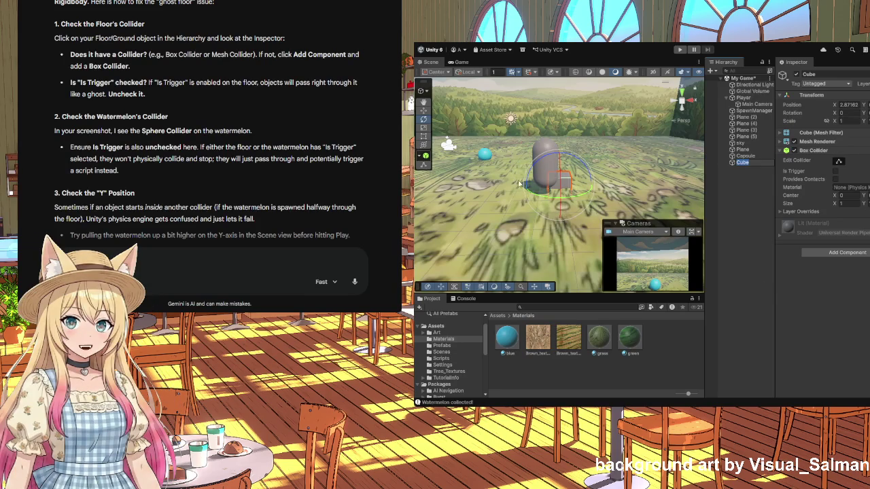
left_click(423, 110)
- Move the Cube up above the capsule and bring it down onto it
mouse_move(558, 159)
left_mouse_down()
mouse_move(559, 111)
mouse_move(556, 133)
mouse_move(579, 137)
left_mouse_up()
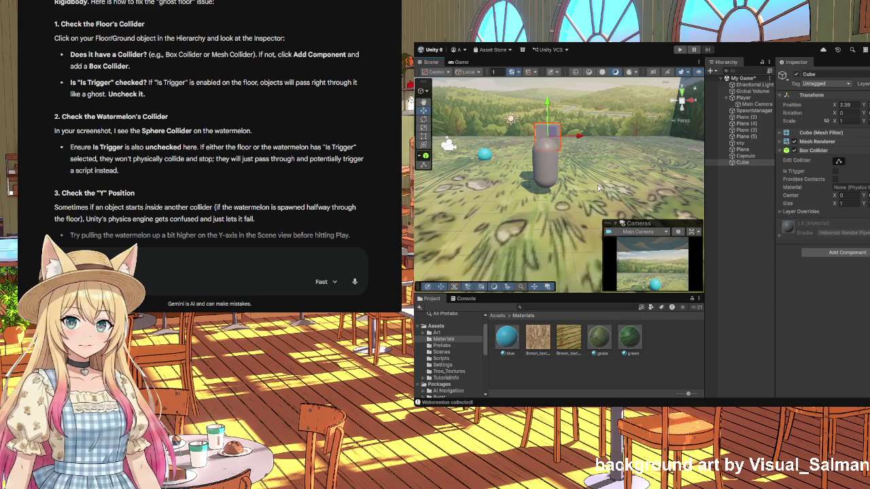
key("e")
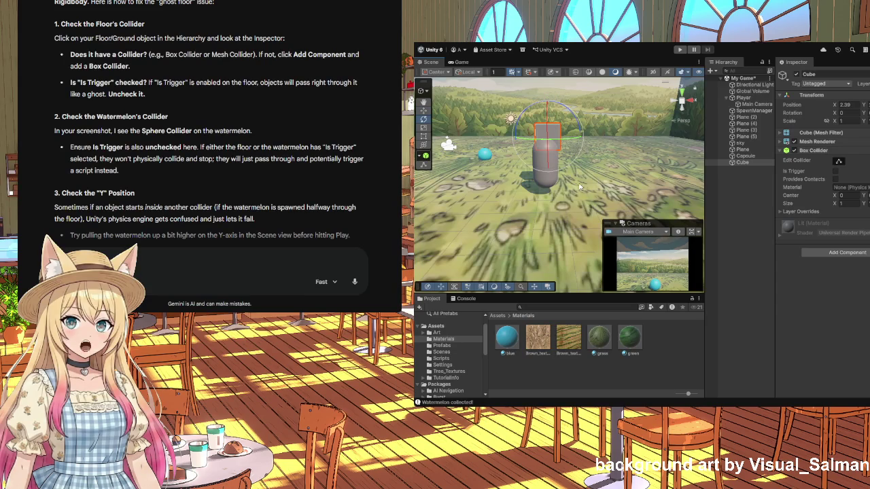
left_click(424, 112)
key("e")
mouse_move(462, 180)
left_mouse_down()
mouse_move(442, 225)
mouse_move(454, 186)
left_mouse_up()
left_click(425, 111)
mouse_move(477, 161)
left_mouse_down()
mouse_move(485, 168)
mouse_move(469, 170)
mouse_move(449, 152)
left_mouse_up()
- Squash the Cube into a flat slab on the capsule top and duplicate it
left_click(426, 129)
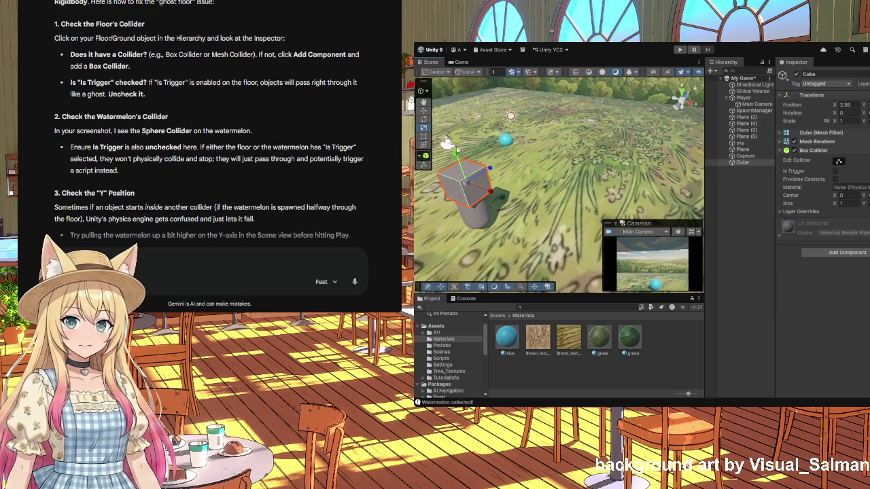
left_click_drag(457, 154, 463, 179)
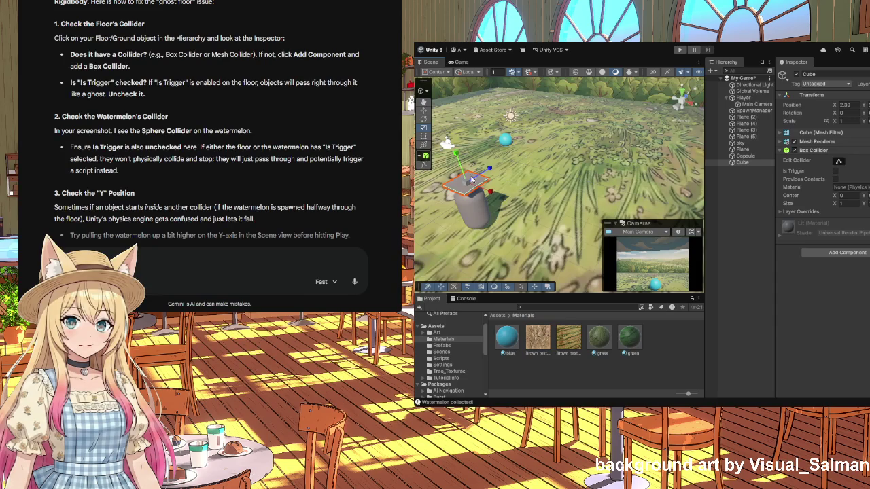
left_click(423, 110)
left_click_drag(456, 151, 456, 163)
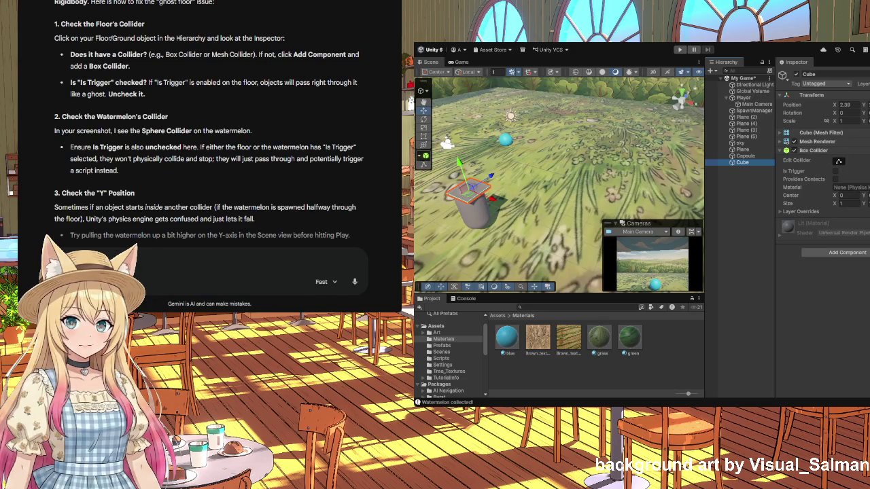
key("ctrl+d")
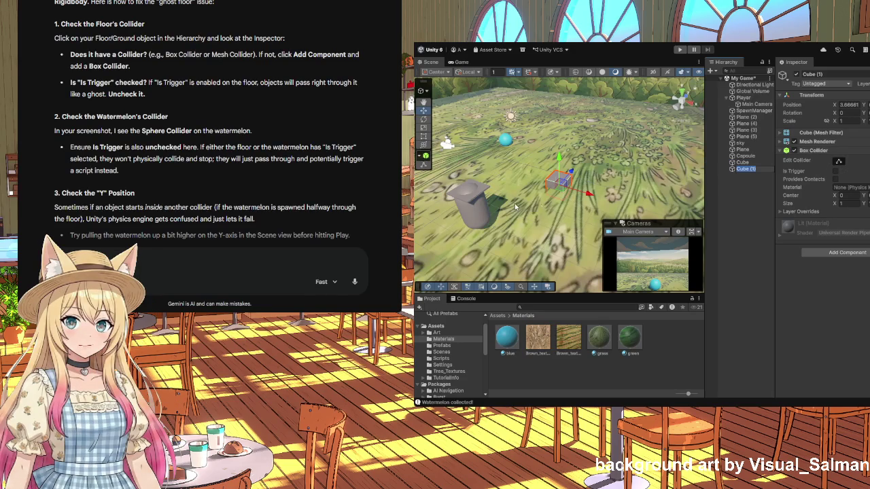
- Lift Cube (1) above the slab, slide it left over the capsule, and shrink it
mouse_move(559, 158)
left_mouse_down()
mouse_move(558, 143)
mouse_move(509, 184)
mouse_move(495, 155)
left_mouse_up()
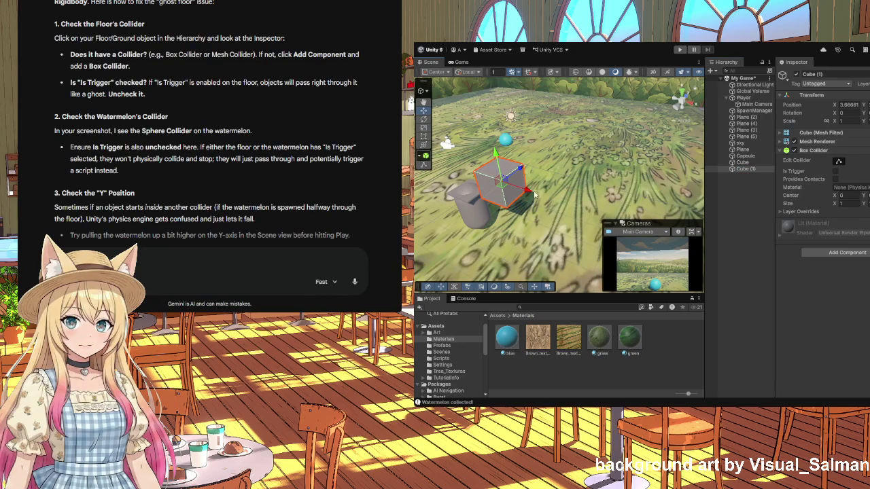
left_click_drag(536, 197, 492, 192)
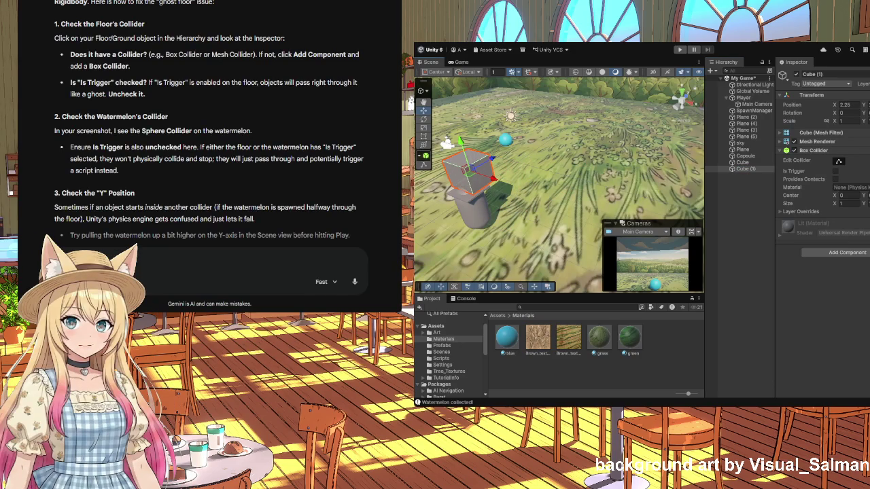
left_click(425, 128)
left_click_drag(476, 171, 469, 179)
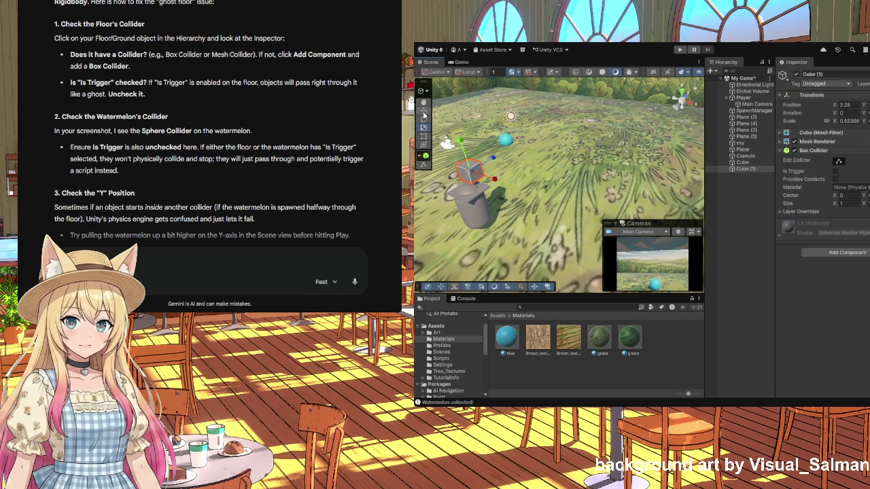
left_click(745, 156)
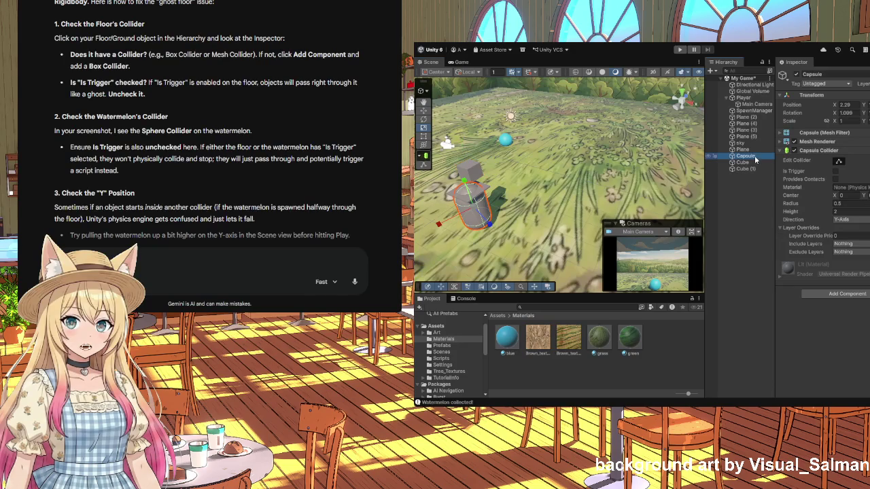
left_click(751, 157)
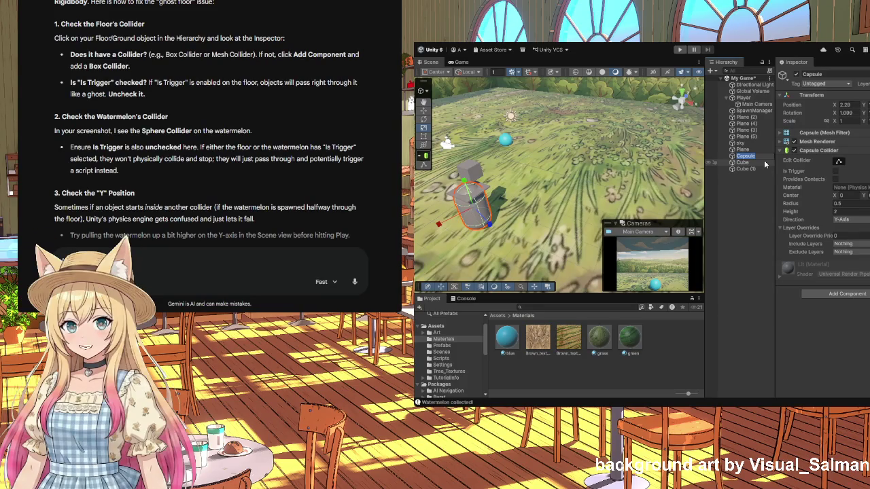
- Type 'enemy' as the capsule's new name and commit it
type("enemy")
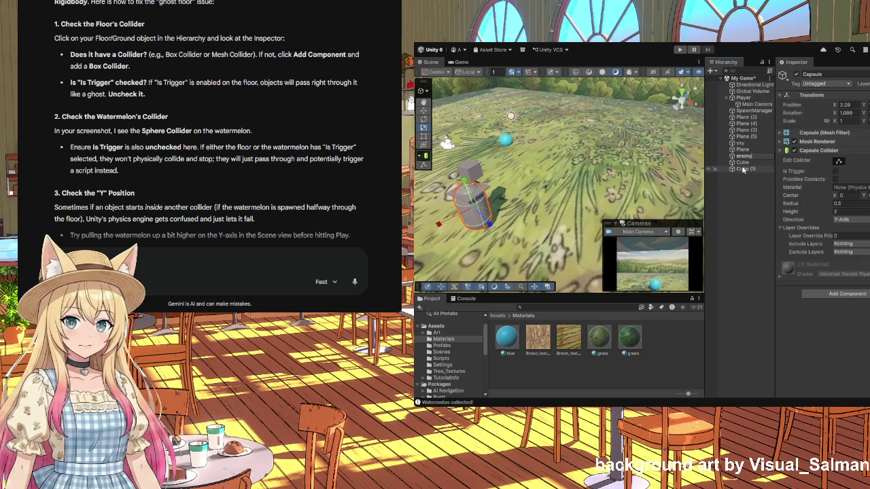
left_click(742, 163)
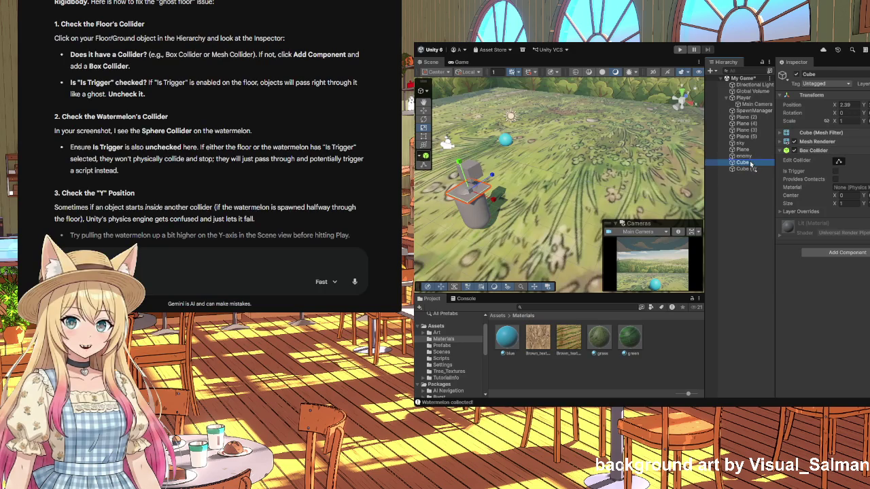
- Move Cube (1) along its depth axis to X 2.46, centred on the enemy capsule
left_click(474, 174)
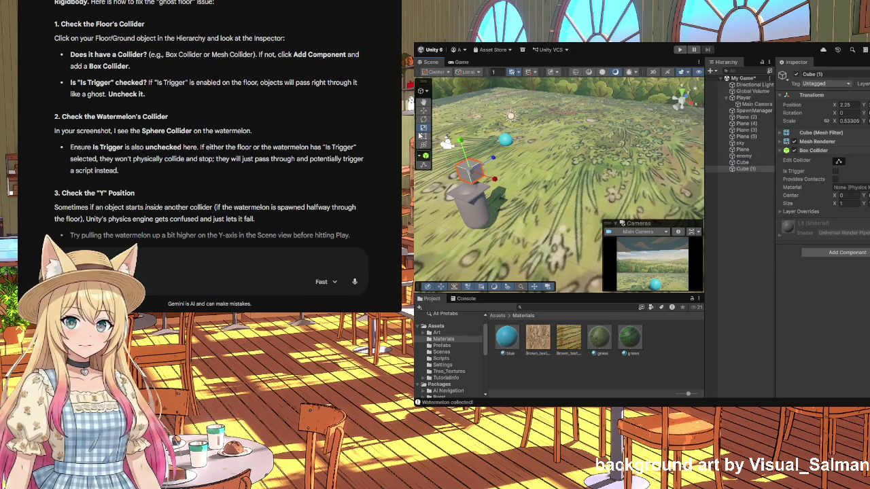
left_click(422, 110)
mouse_move(489, 162)
left_mouse_down()
mouse_move(484, 185)
mouse_move(455, 155)
left_mouse_up()
left_click_drag(488, 224, 497, 155)
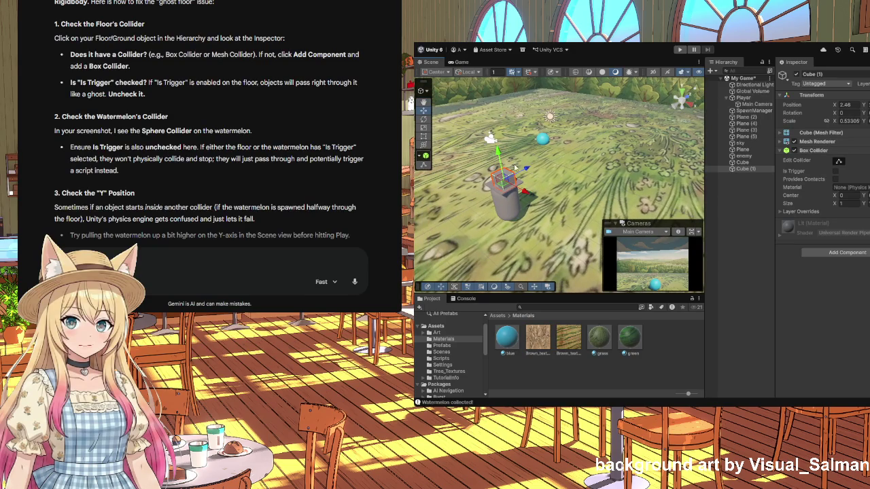
mouse_move(529, 196)
left_mouse_down()
mouse_move(505, 183)
mouse_move(554, 134)
mouse_move(482, 125)
left_mouse_up()
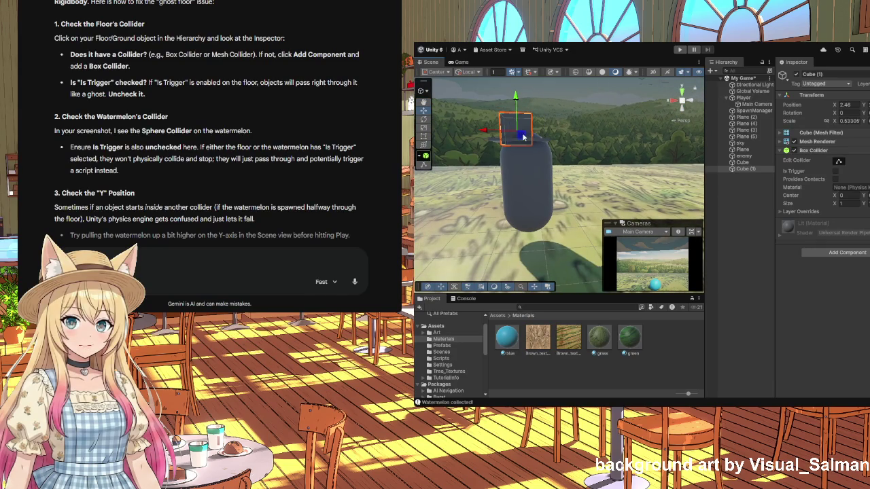
- Widen the small Cube (1) using the Rect tool's edge handles
left_click(487, 129)
left_click(496, 129)
left_click_drag(484, 132, 486, 131)
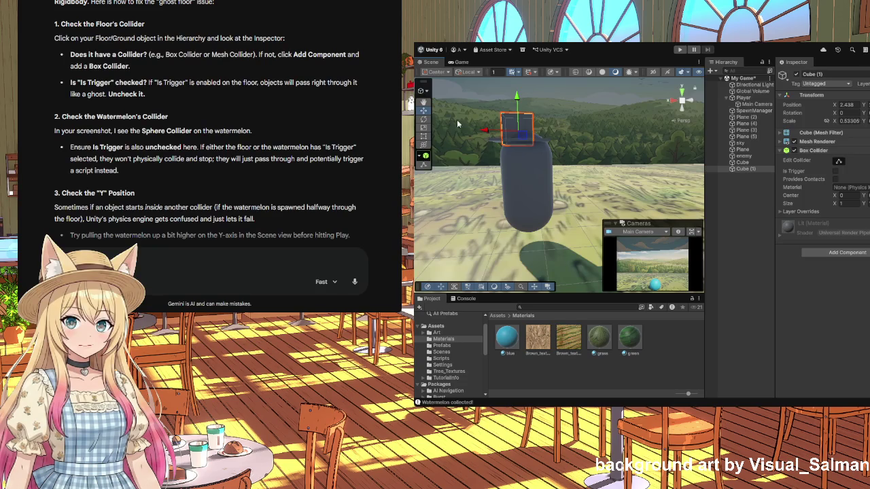
left_click(423, 136)
left_click_drag(534, 115, 544, 115)
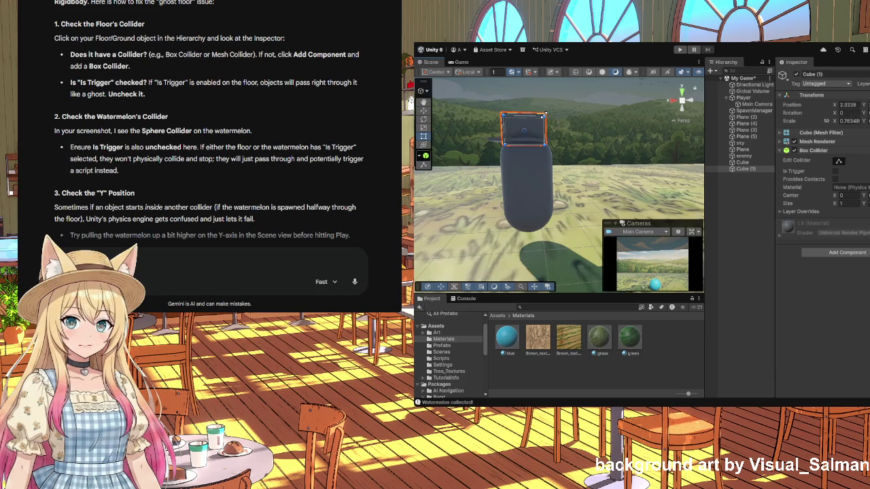
left_click(551, 141)
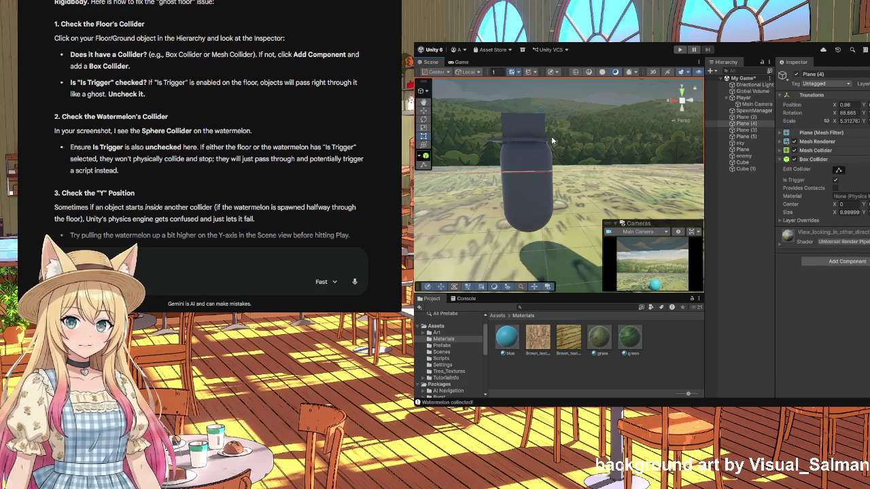
- Rescale the flat Cube slab, shrinking it slightly and stretching it taller
left_click(514, 140)
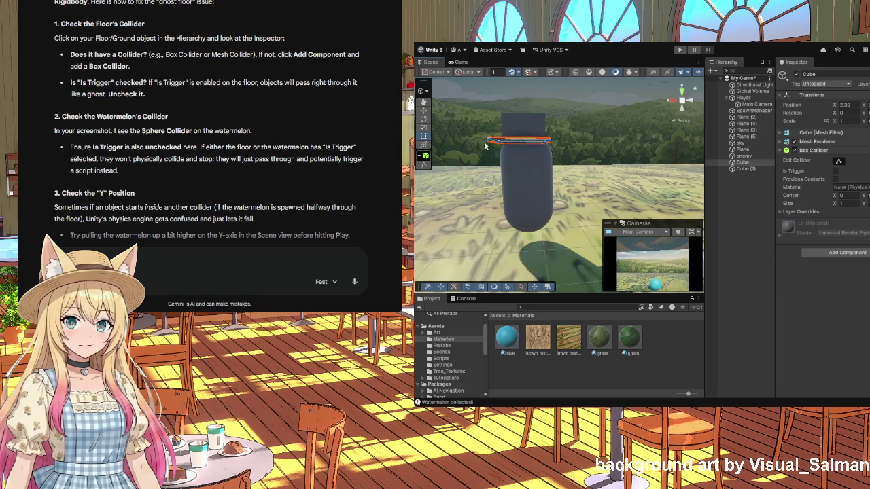
left_click(423, 128)
left_click_drag(523, 144, 522, 140)
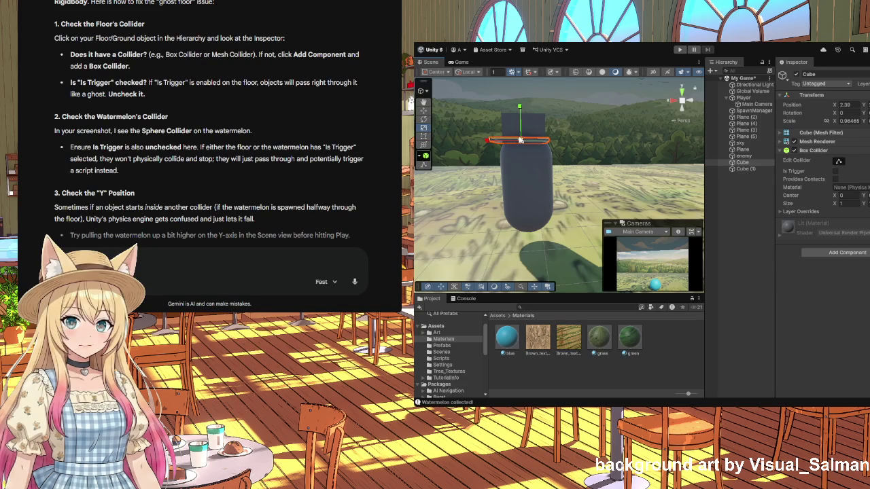
left_click_drag(520, 108, 522, 90)
mouse_move(601, 162)
left_mouse_down()
mouse_move(434, 144)
mouse_move(618, 156)
mouse_move(622, 120)
left_mouse_up()
left_click(748, 163)
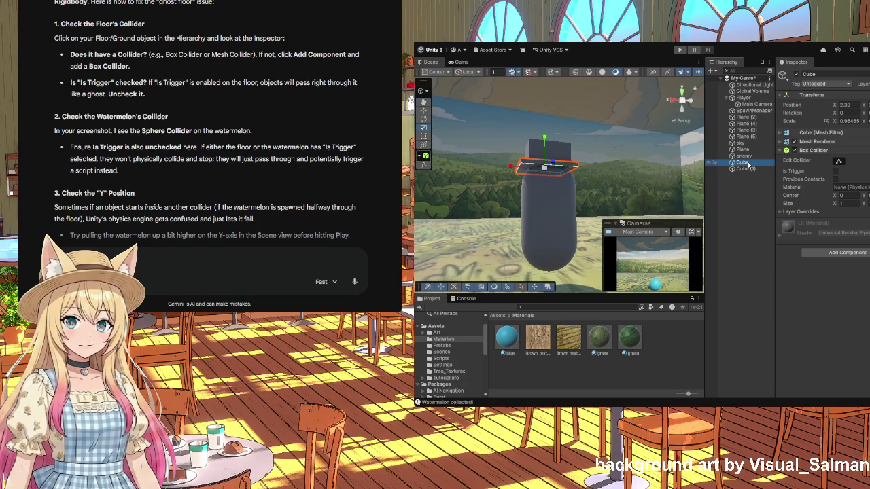
- Delete Cube and Cube (1), then shrink the sphere to a scale of about 0.23
key("Delete")
left_click(746, 163)
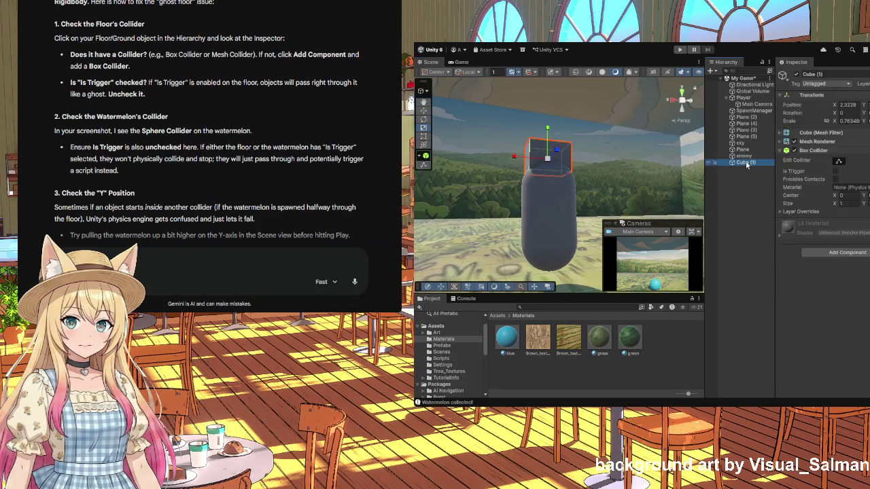
key("Delete")
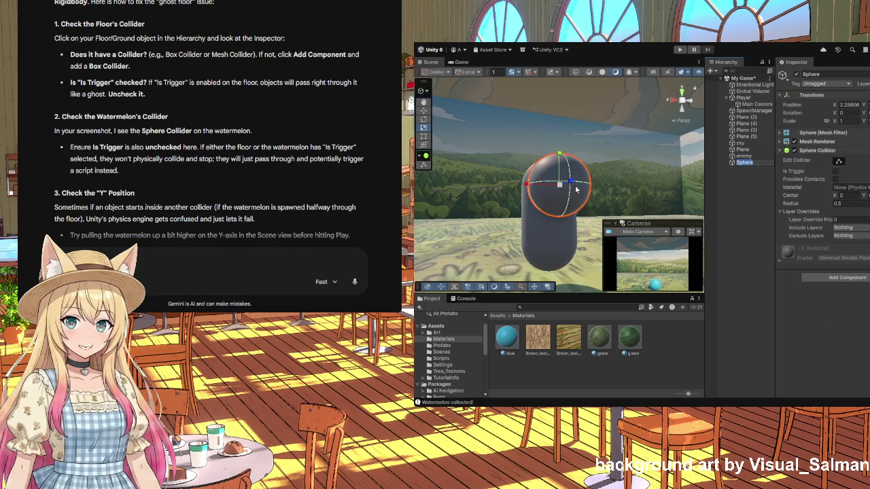
mouse_move(559, 189)
left_mouse_down()
mouse_move(550, 214)
mouse_move(653, 207)
mouse_move(585, 205)
left_mouse_up()
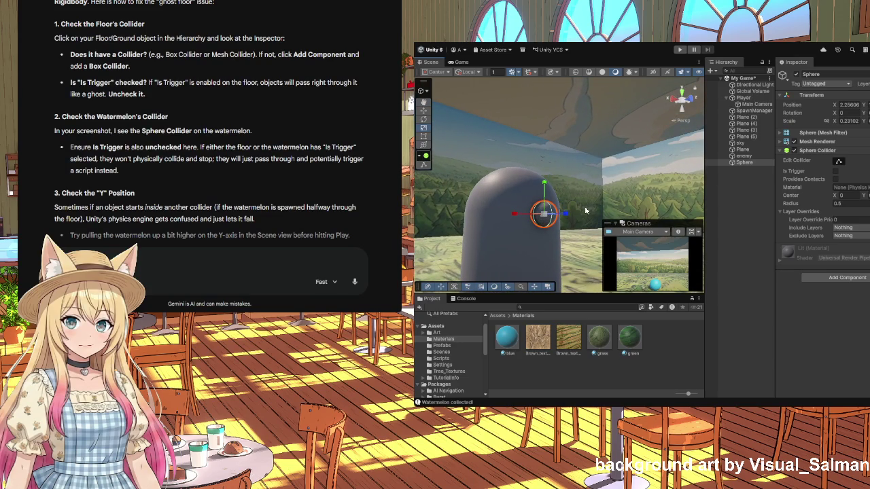
- Position the small sphere, duplicate it, and place Sphere (1) beside it
left_click(423, 110)
left_click_drag(565, 217, 559, 215)
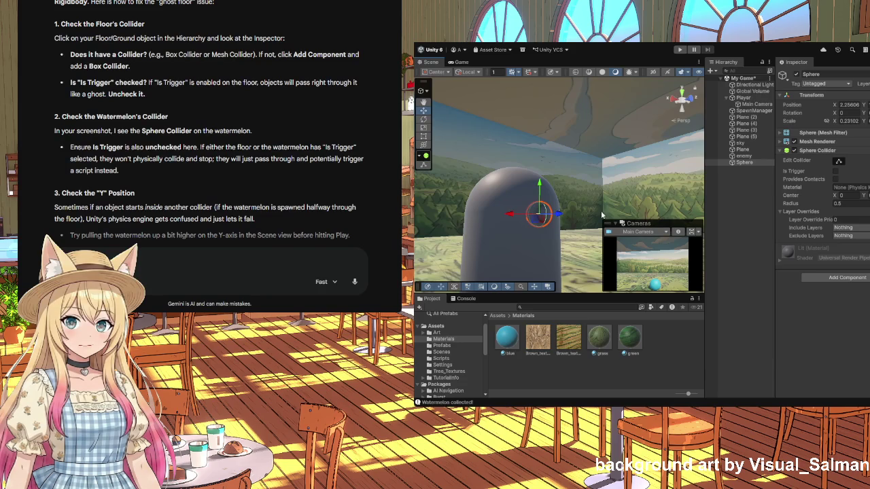
left_click(753, 164)
key("ctrl+d")
mouse_move(511, 216)
left_mouse_down()
mouse_move(490, 218)
mouse_move(499, 219)
left_mouse_up()
left_click_drag(593, 247, 545, 253)
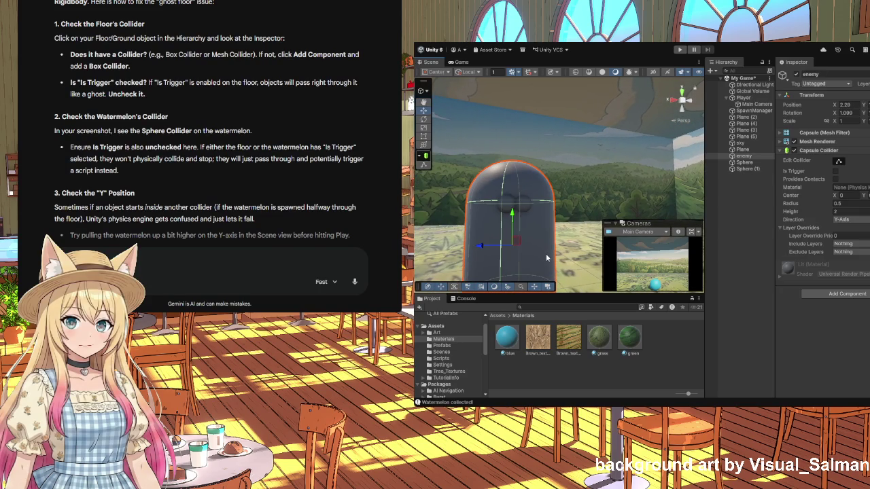
mouse_move(504, 210)
left_mouse_down()
mouse_move(540, 224)
mouse_move(486, 216)
left_mouse_up()
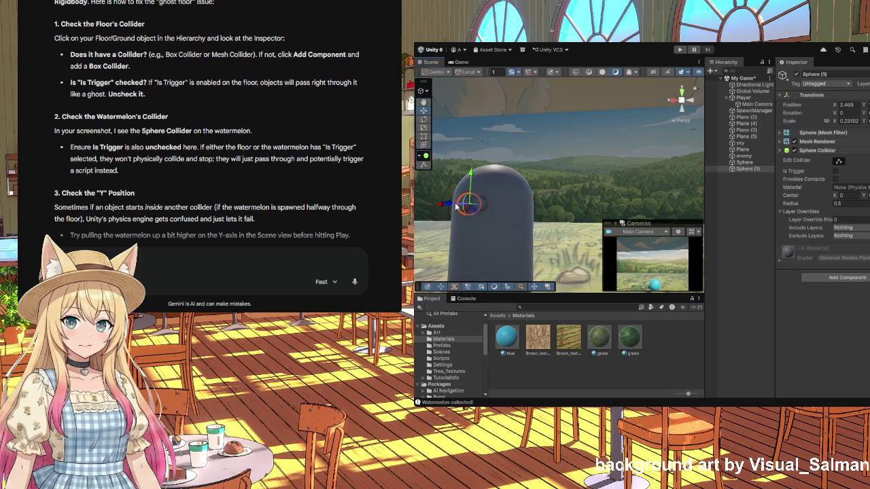
- Fine-tune both eye spheres' positions on the capsule's front
left_click_drag(448, 205, 450, 207)
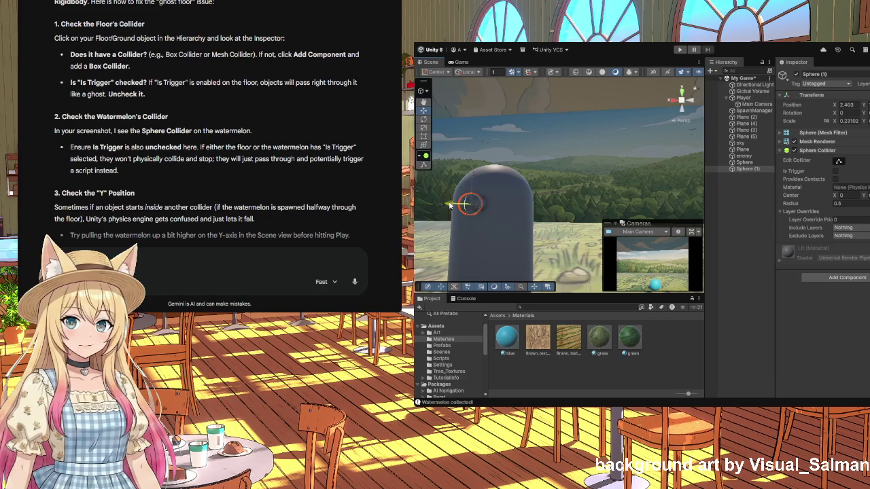
left_click(509, 211)
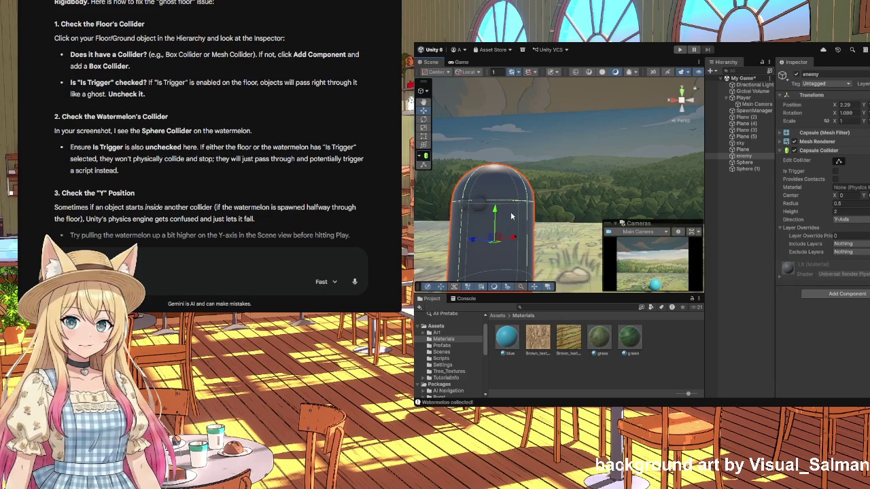
left_click(464, 209)
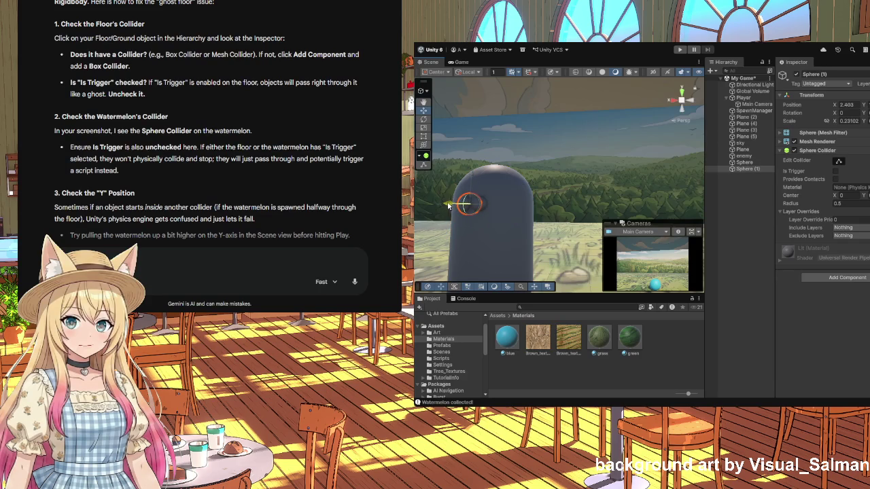
left_click(502, 218)
left_click_drag(501, 225, 522, 227)
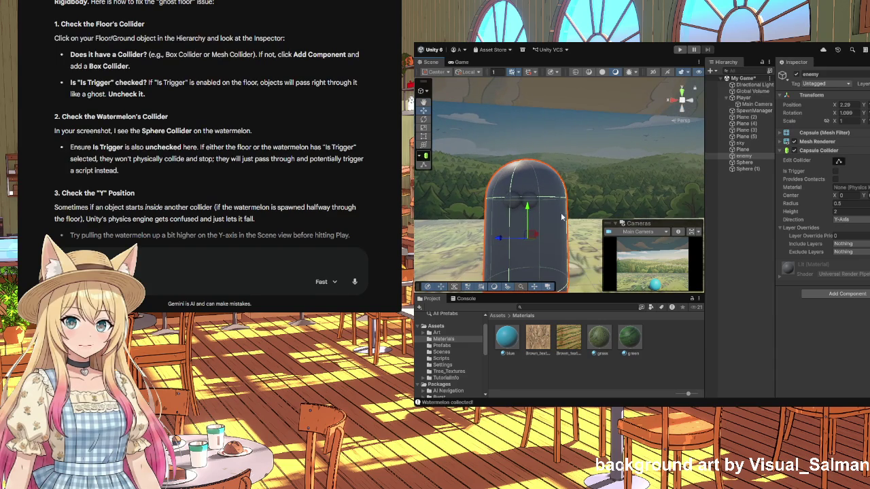
left_click(513, 203)
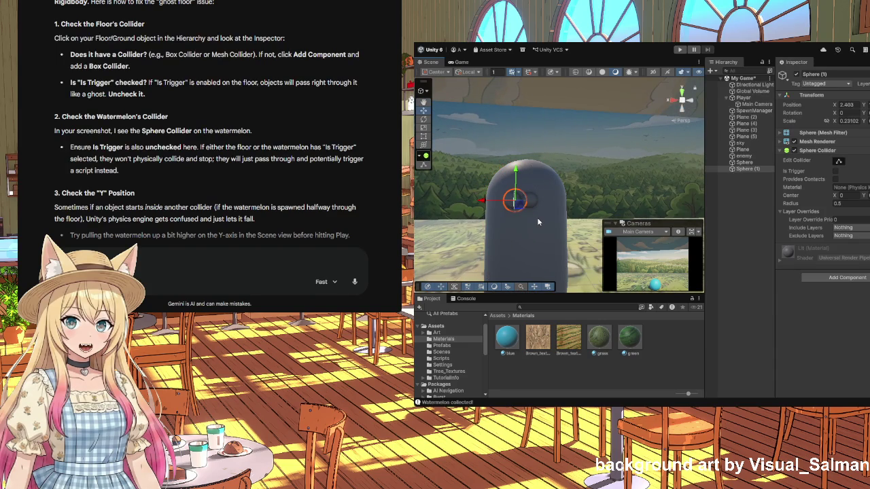
left_click(539, 222)
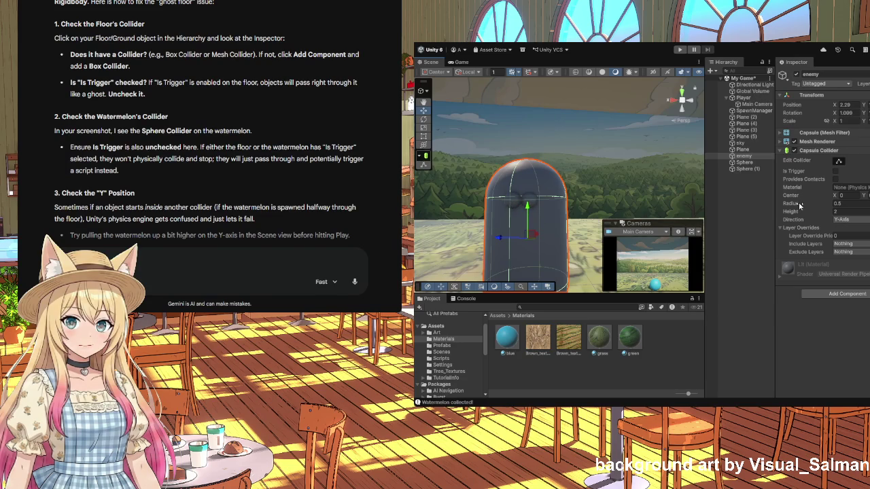
left_click(534, 203)
left_click_drag(496, 201, 499, 201)
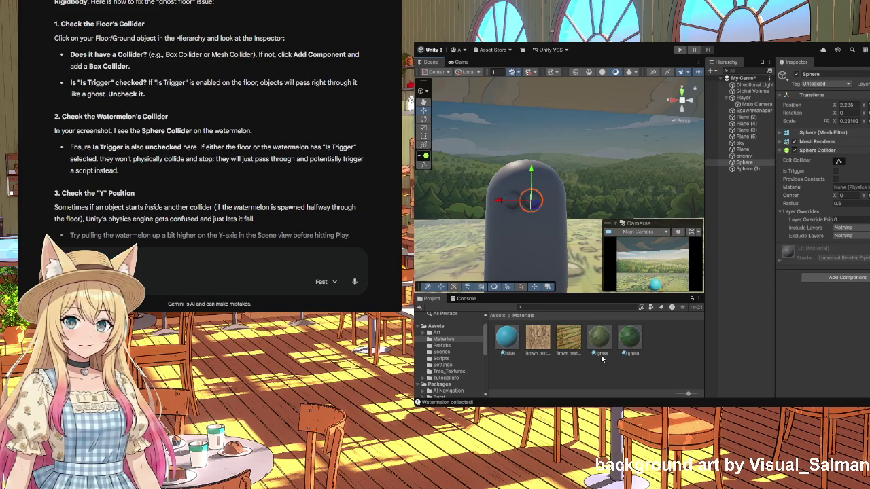
- Create New Material in Assets/Materials and set its Base Map colour to red
left_click(615, 365)
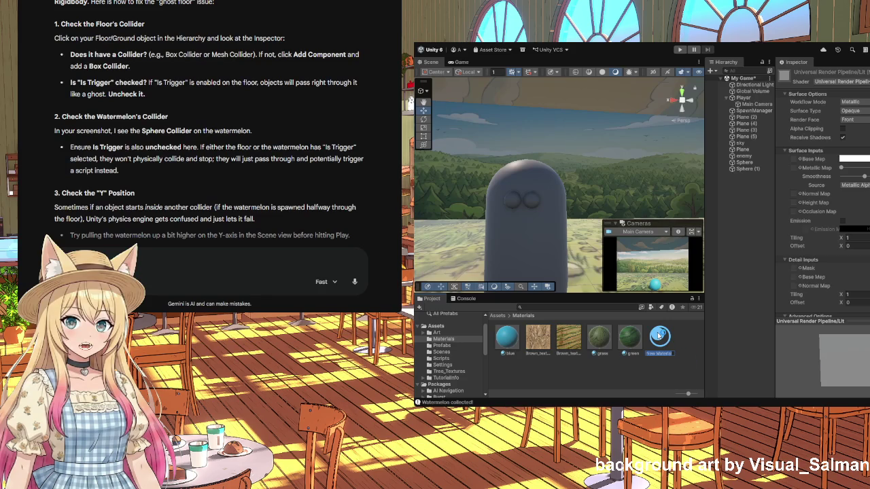
key("Return")
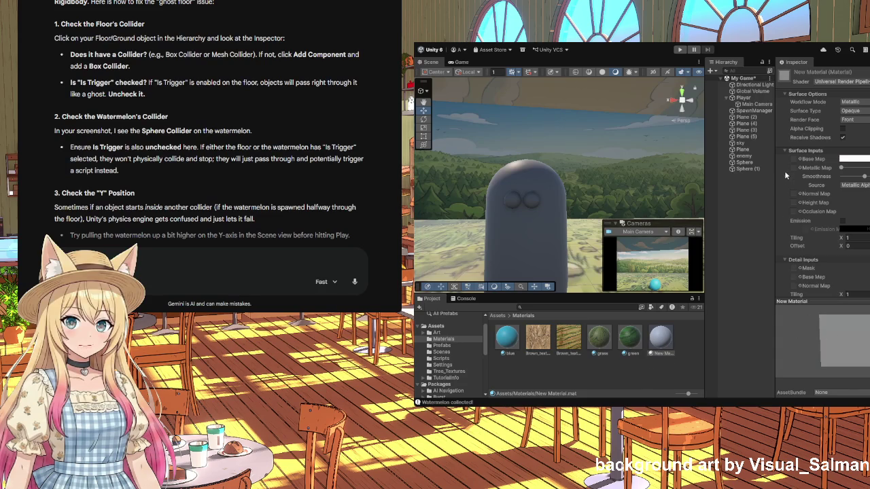
left_click(829, 151)
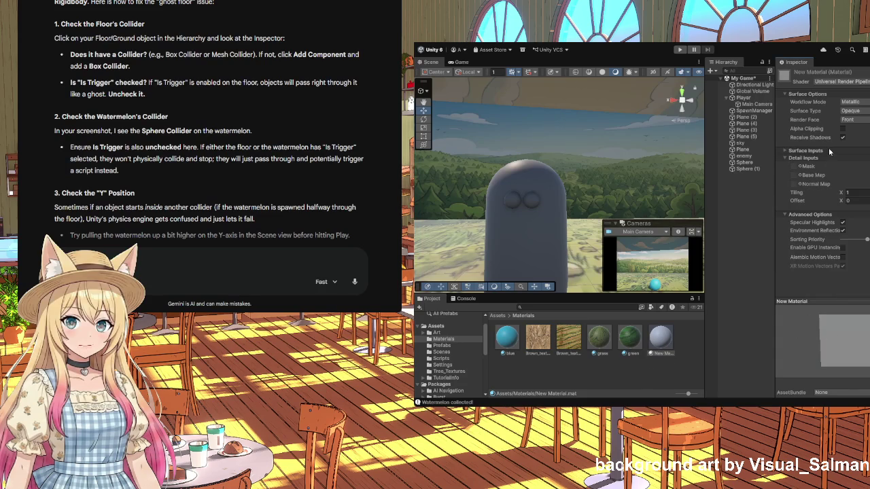
left_click(785, 150)
left_click(795, 160)
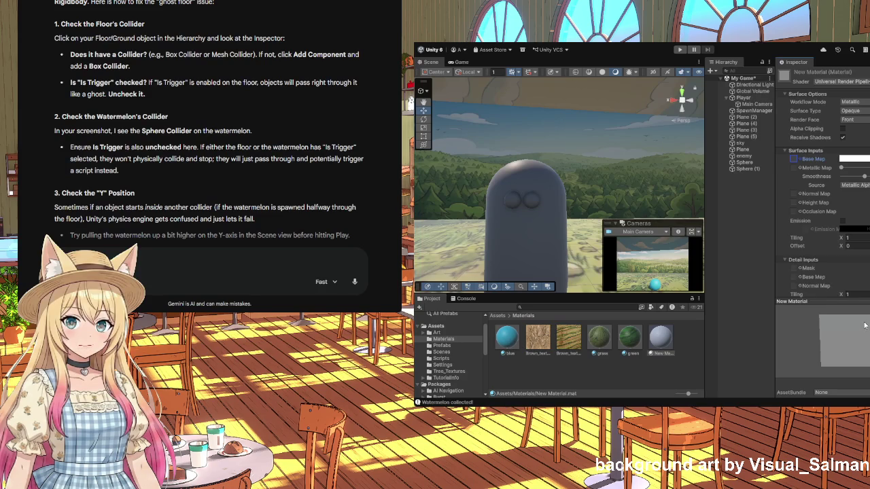
scroll(863, 297, "down", 3)
scroll(864, 278, "up", 3)
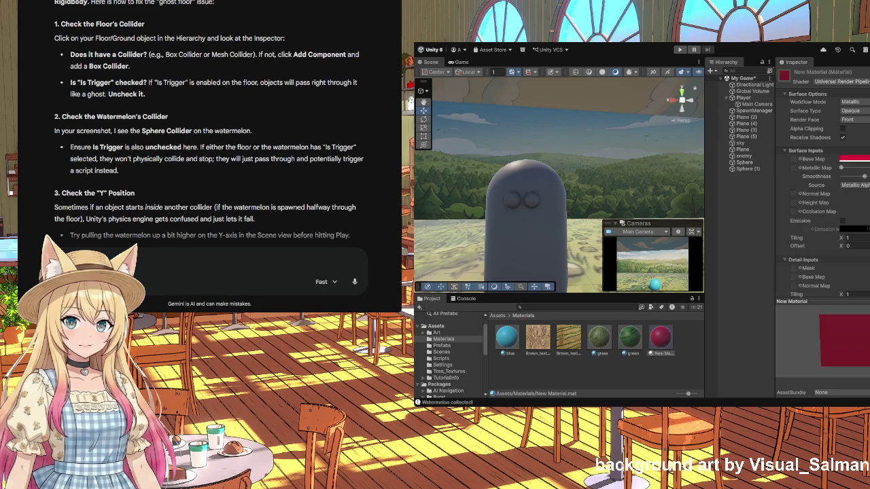
- Apply the red New Material to both eye spheres on the capsule
left_click(663, 338)
left_click_drag(663, 338, 536, 207)
mouse_move(660, 337)
left_mouse_down()
mouse_move(584, 282)
mouse_move(513, 199)
left_mouse_up()
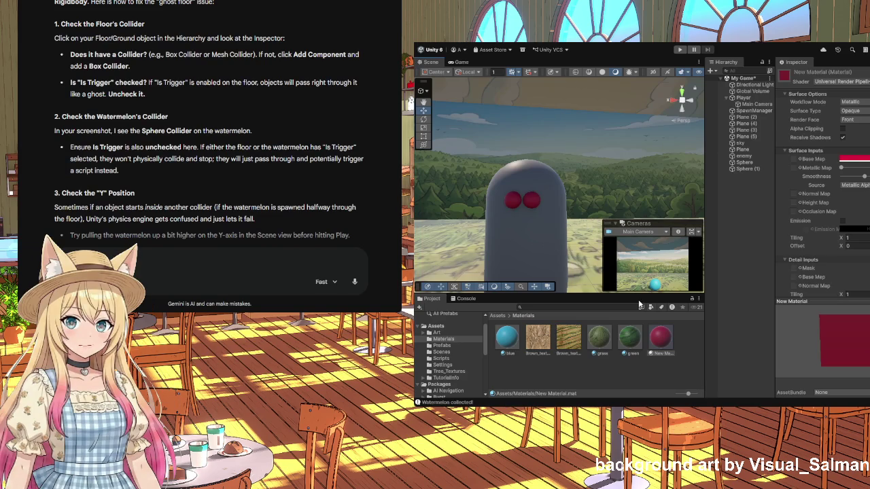
left_click(647, 375)
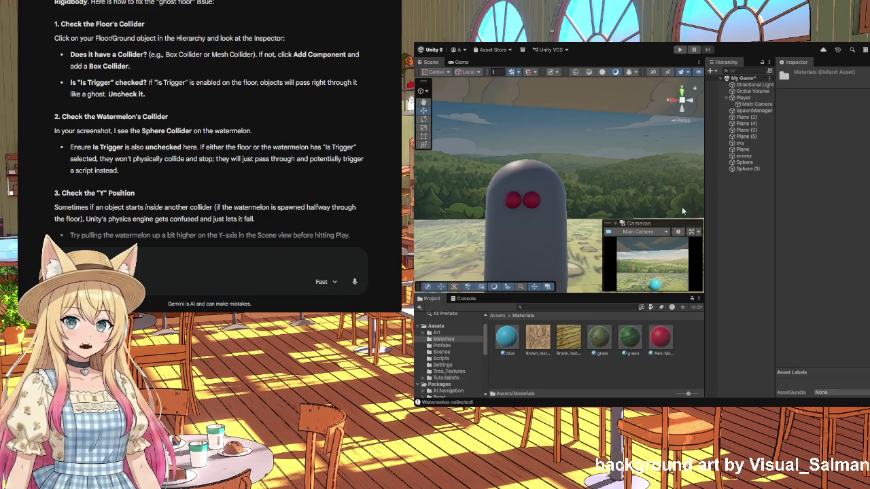
- Try the grass texture and green material, then give enemy the brown bark texture
left_click(436, 332)
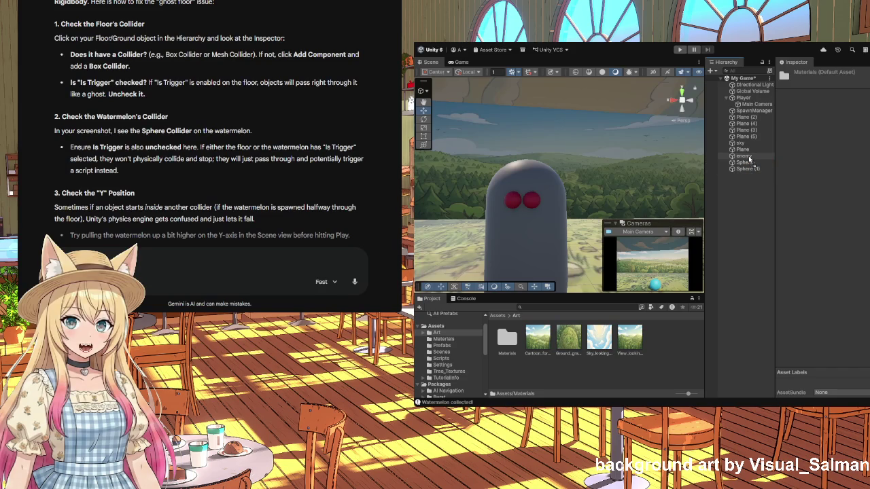
left_click_drag(750, 160, 746, 157)
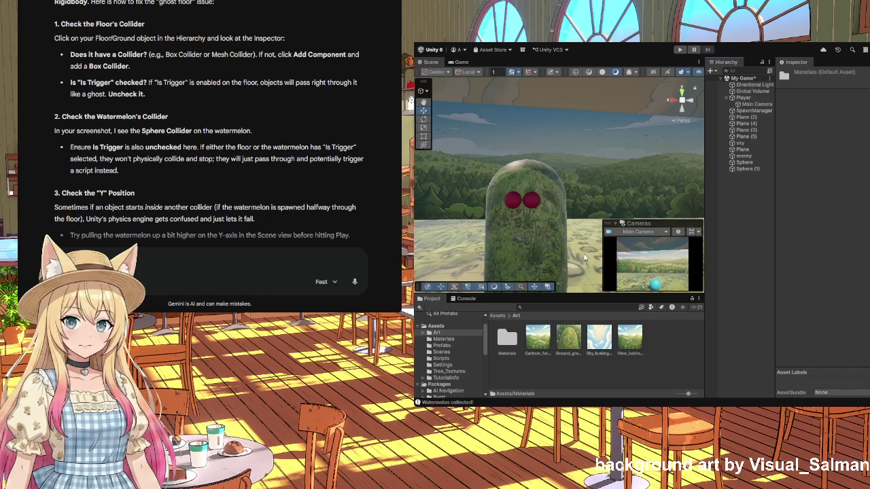
mouse_move(584, 257)
left_mouse_down()
mouse_move(537, 277)
mouse_move(588, 259)
mouse_move(580, 265)
left_mouse_up()
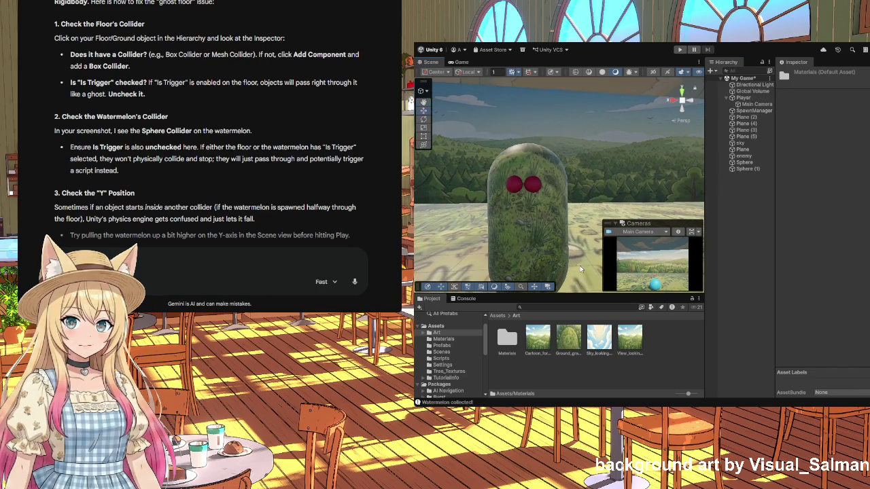
left_click(446, 340)
mouse_move(634, 343)
left_mouse_down()
mouse_move(686, 295)
mouse_move(760, 184)
mouse_move(749, 156)
left_mouse_up()
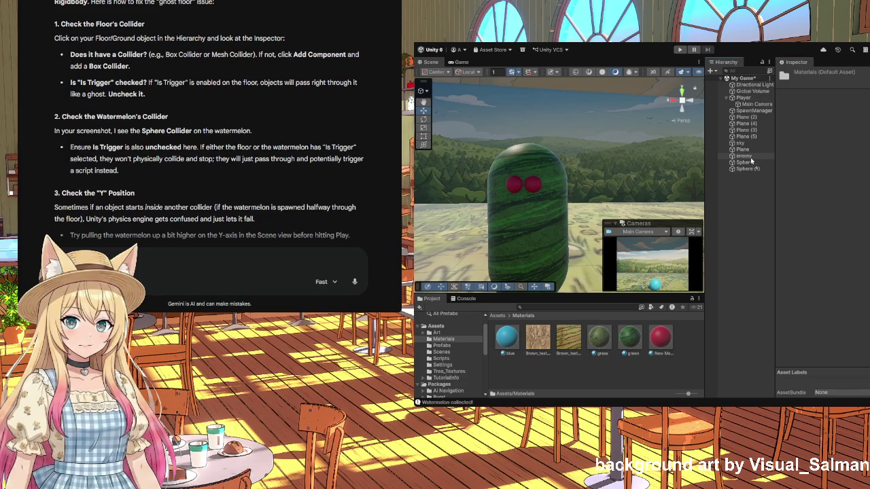
left_click_drag(745, 157, 744, 158)
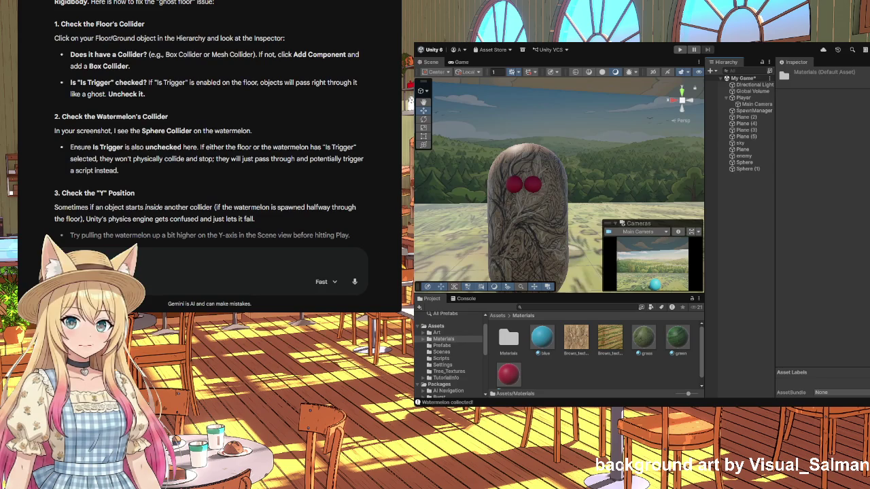
key("ctrl+t")
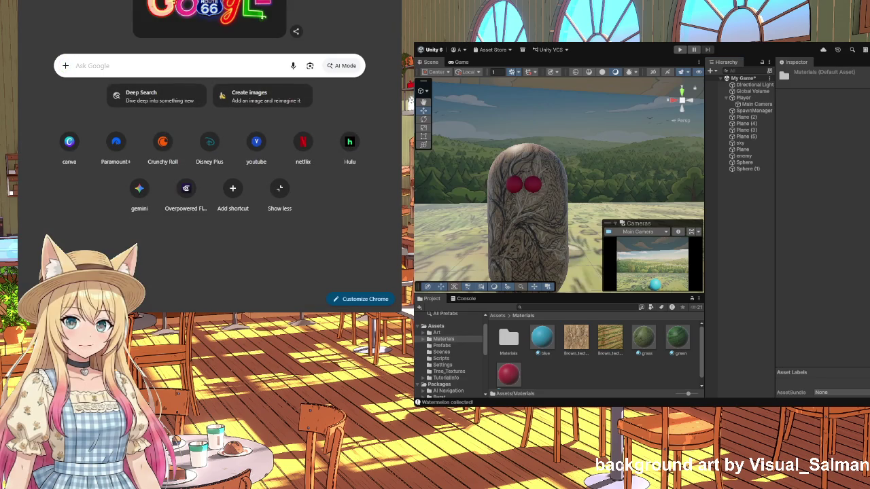
key("ctrl+w")
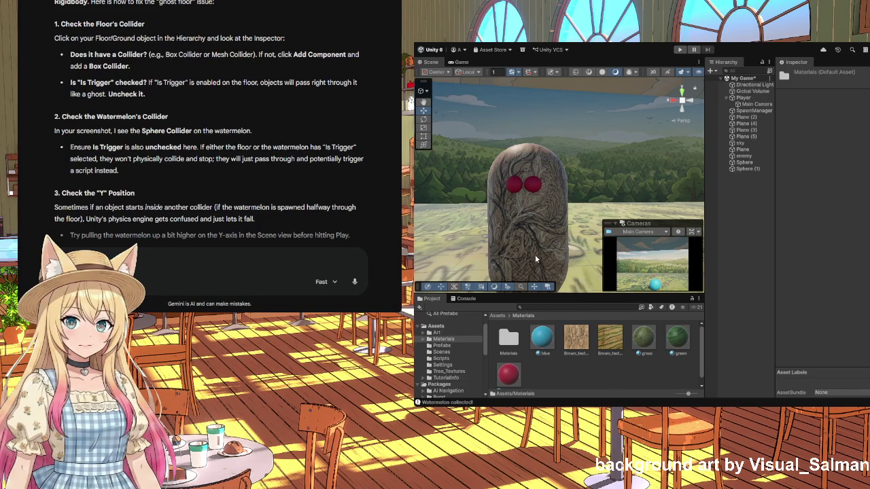
- Create a material in the Materials folder, keeping the default name New Material 1
left_click(580, 344)
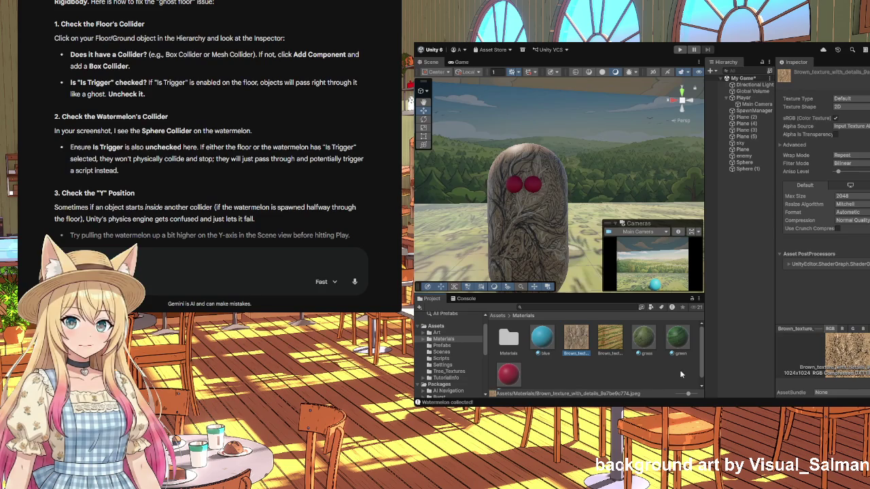
left_click(637, 373)
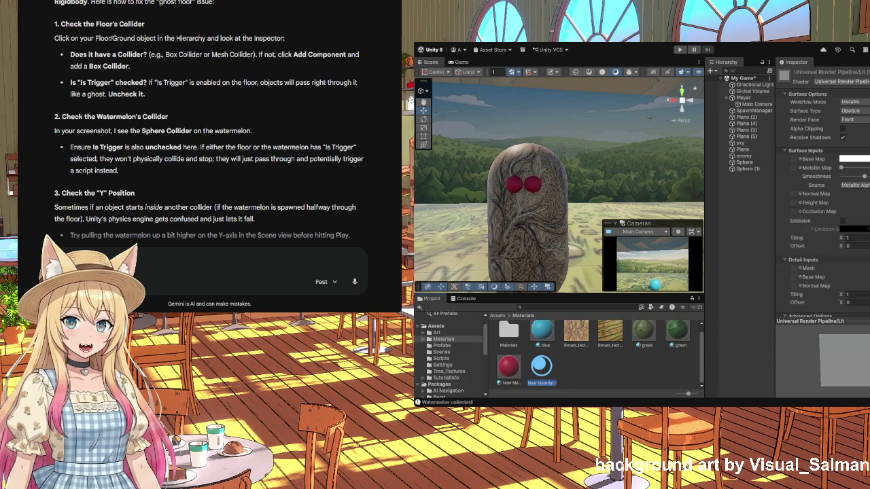
key("Return")
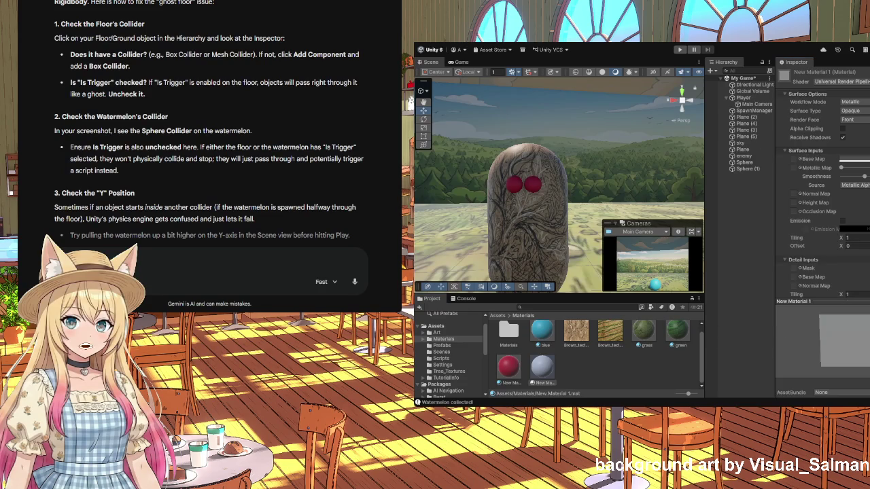
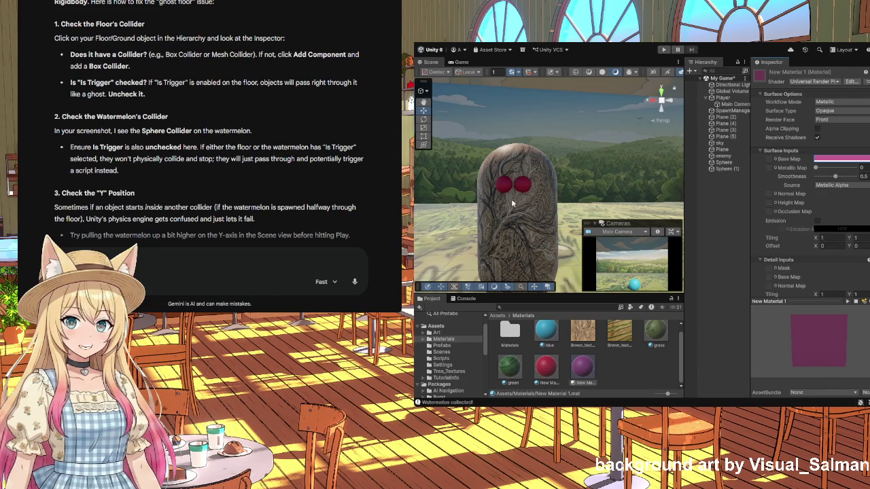
- Duplicate the Sphere (1) eye with Ctrl+D and drag the new Sphere (2) in front of the eye
mouse_move(522, 231)
left_mouse_down()
mouse_move(509, 243)
mouse_move(540, 201)
left_mouse_up()
scroll(536, 194, "up", 5)
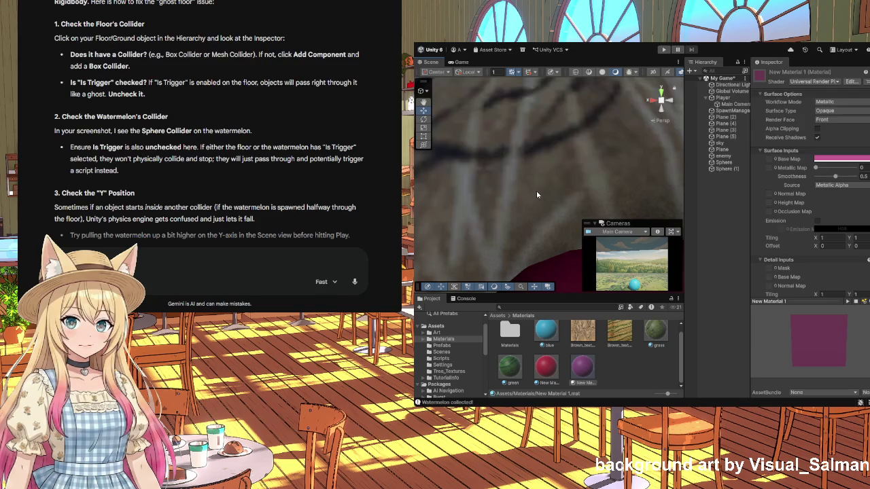
scroll(536, 190, "down", 3)
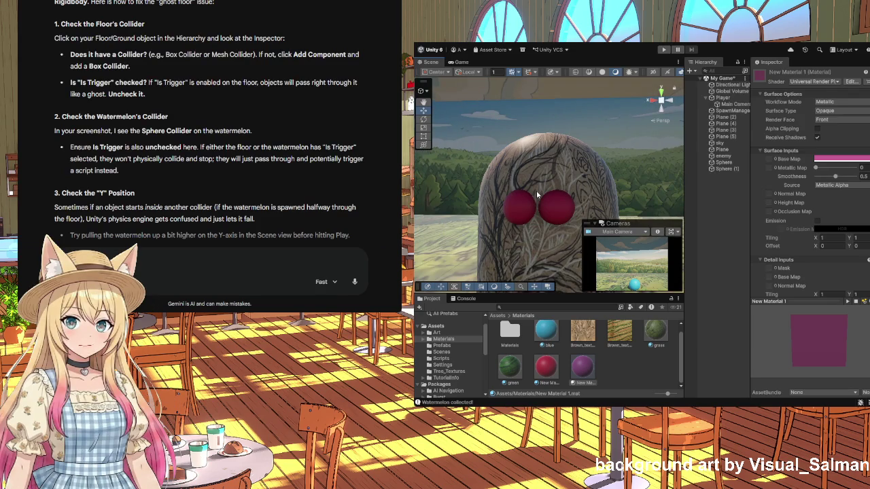
left_click(726, 169)
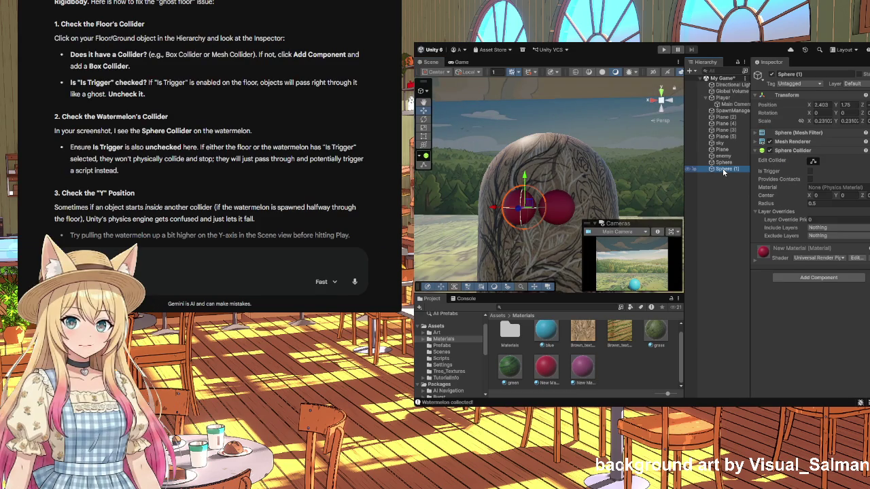
key("ctrl+d")
mouse_move(519, 213)
left_mouse_down()
mouse_move(438, 221)
mouse_move(507, 210)
left_mouse_up()
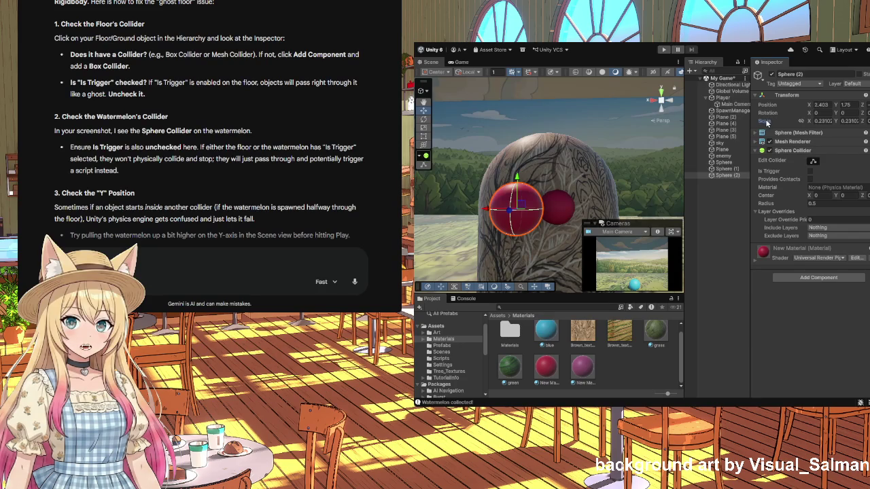
- Shrink Sphere (2) with the Scale tool to a small dot about 0.0472
left_click(424, 138)
left_click(424, 127)
left_click_drag(518, 212, 477, 208)
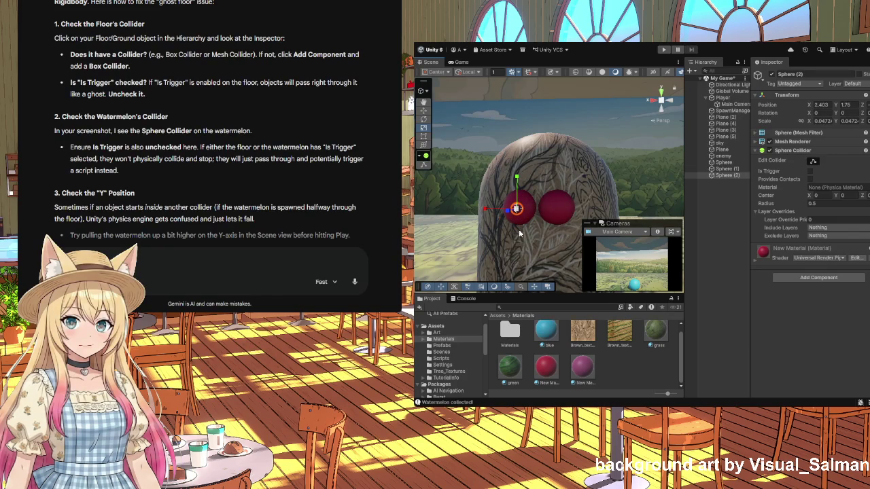
mouse_move(552, 237)
left_mouse_down()
mouse_move(503, 213)
mouse_move(452, 216)
mouse_move(544, 212)
left_mouse_up()
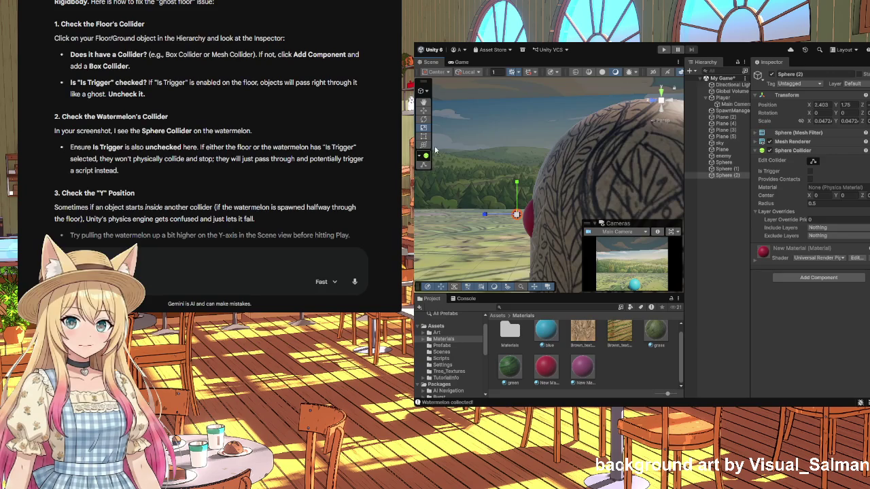
- Slide the small sphere along the X axis to sit beside the left eye
left_click(423, 110)
mouse_move(485, 216)
left_mouse_down()
mouse_move(488, 243)
mouse_move(567, 247)
left_mouse_up()
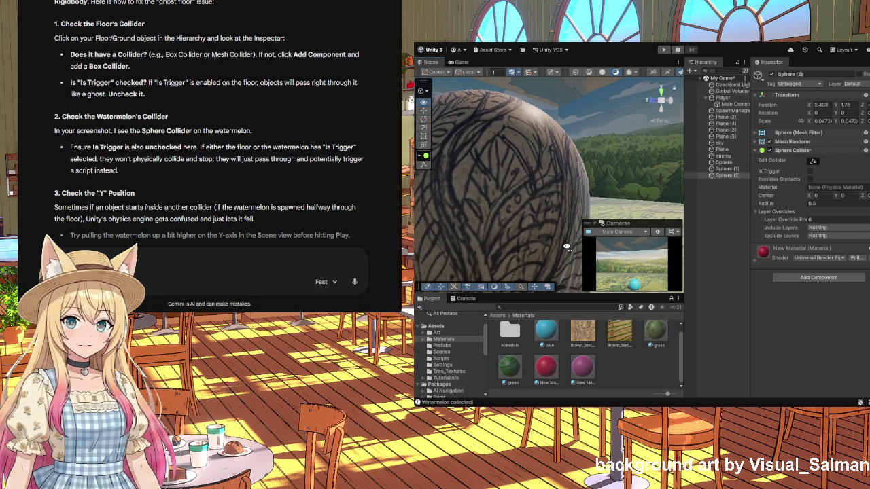
scroll(567, 247, "down", 10)
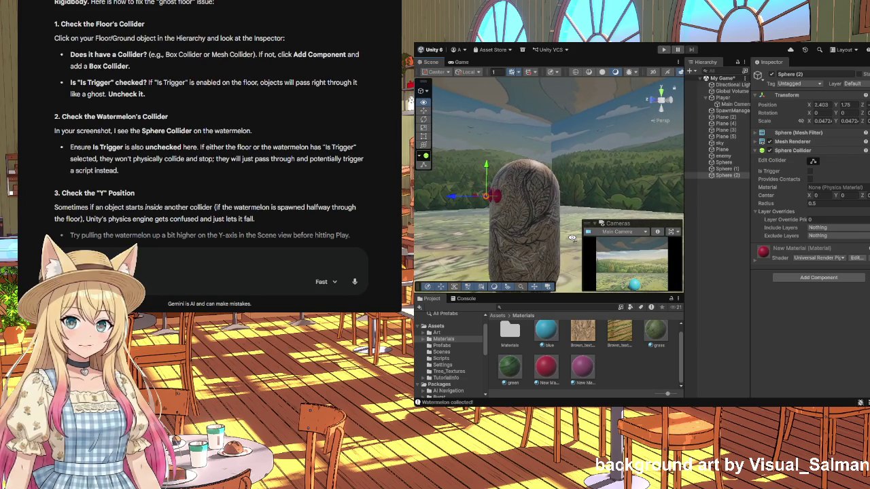
left_click_drag(620, 235, 659, 210)
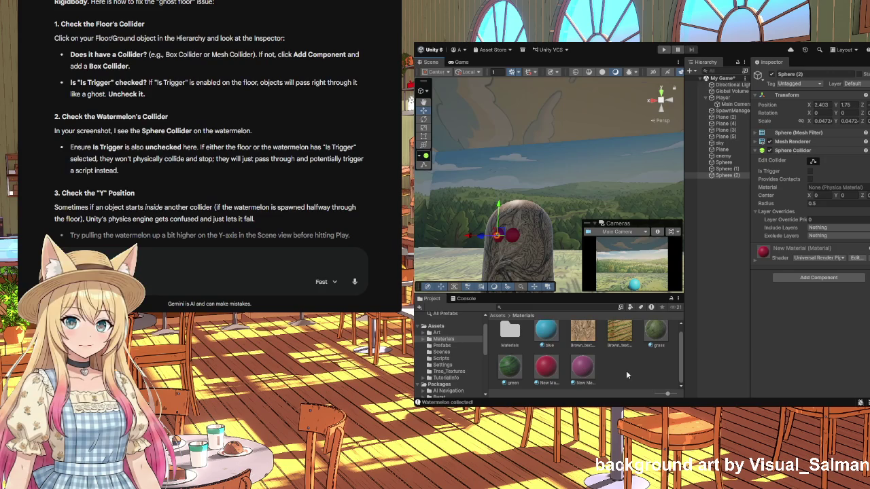
- Set New Material 1's Base Map colour to black instead of purple
left_click(585, 370)
left_click(865, 158)
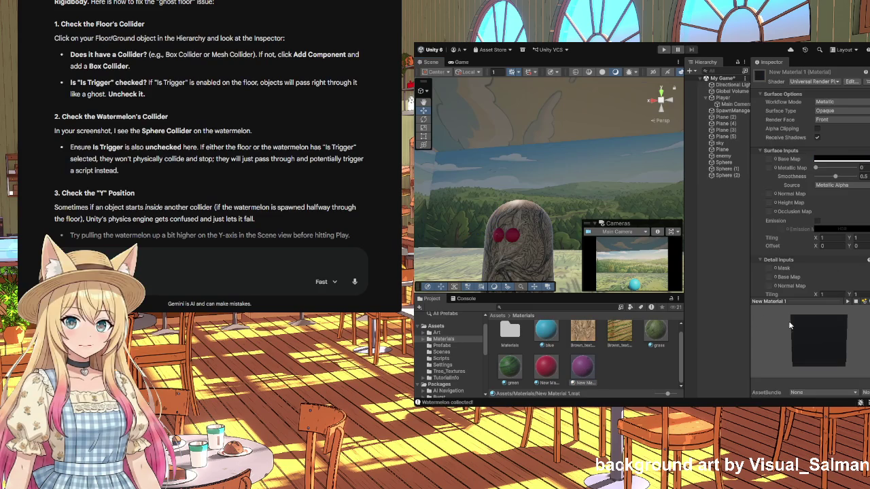
left_click(588, 374)
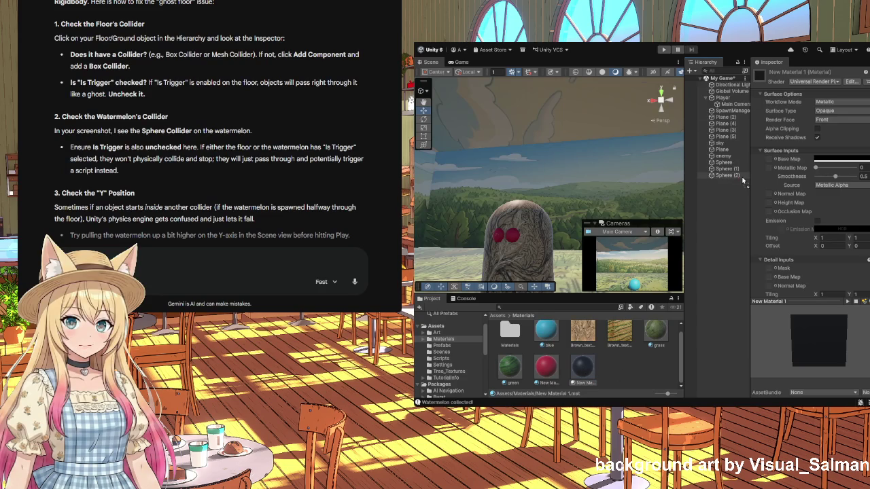
left_click_drag(559, 243, 575, 246)
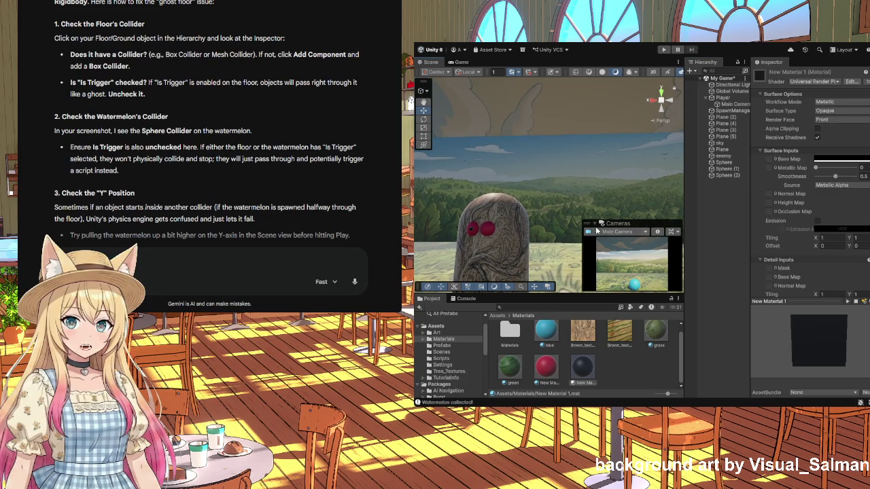
left_click(490, 231)
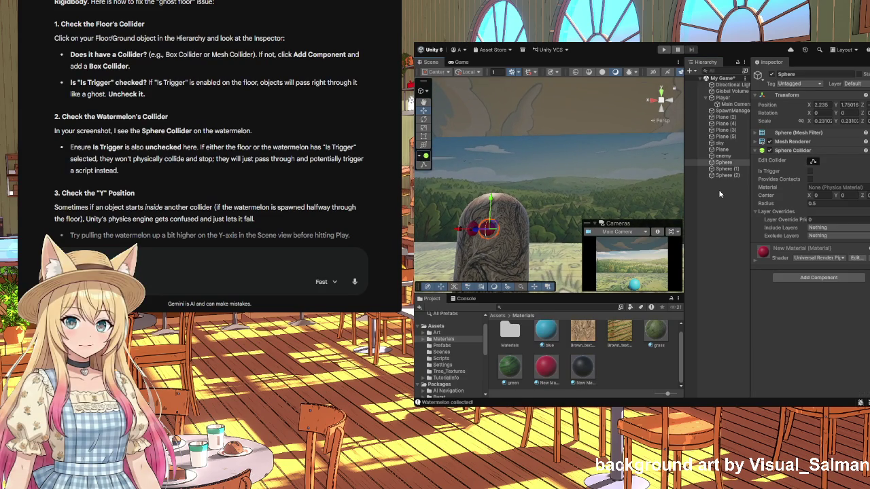
- Duplicate the red eye sphere as Sphere (3) and enter a new X scale
key("ctrl+d")
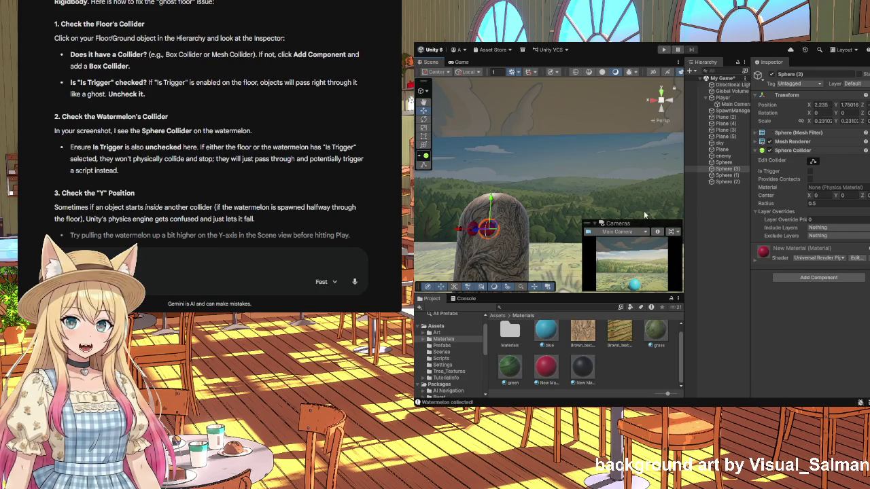
left_click(728, 182)
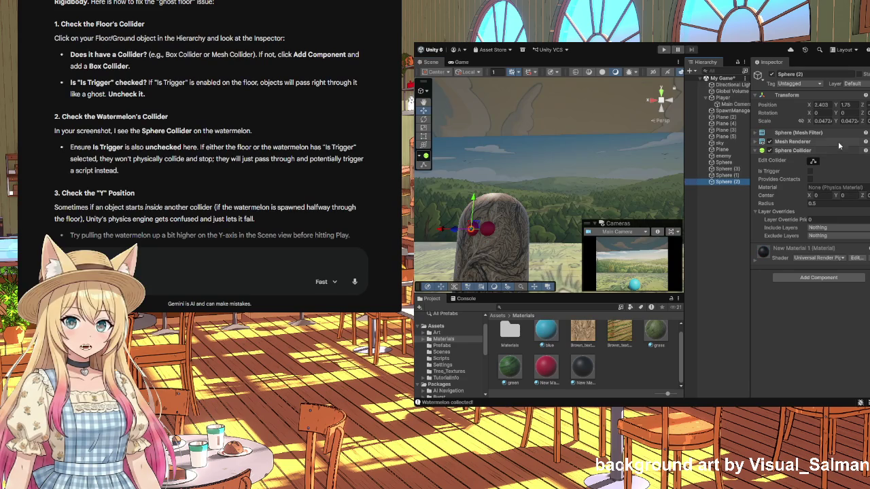
left_click(821, 121)
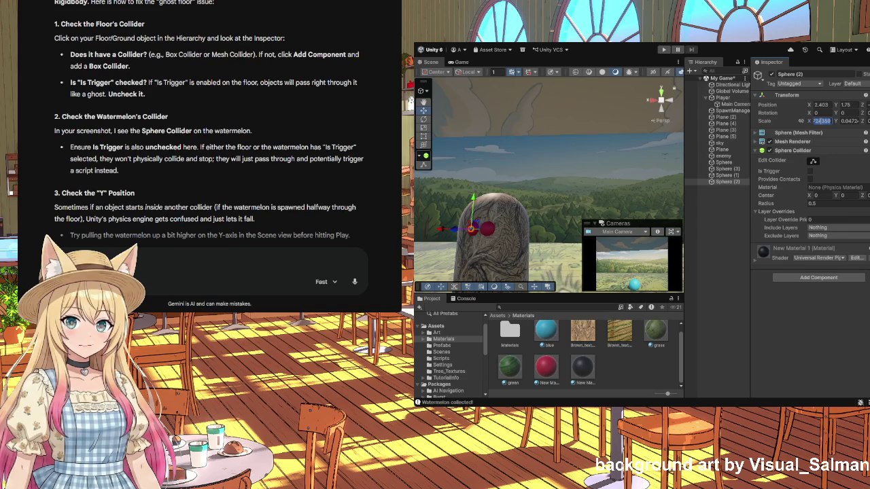
left_click(727, 169)
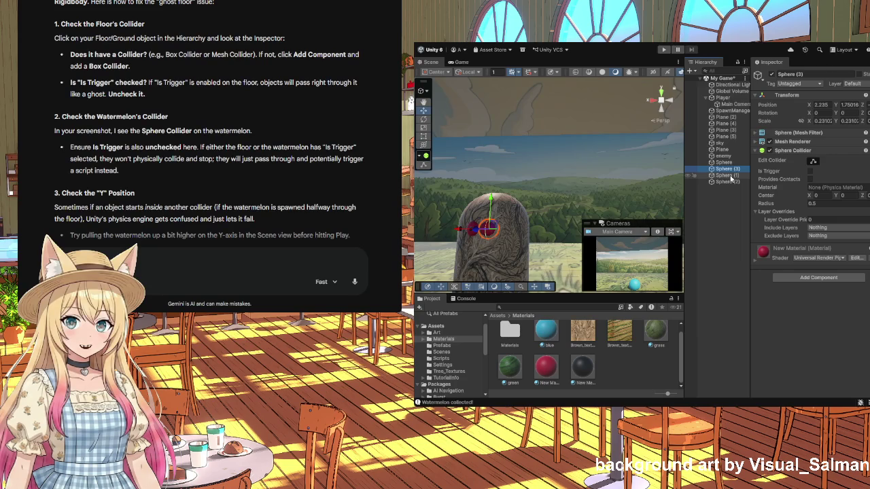
left_click(825, 121)
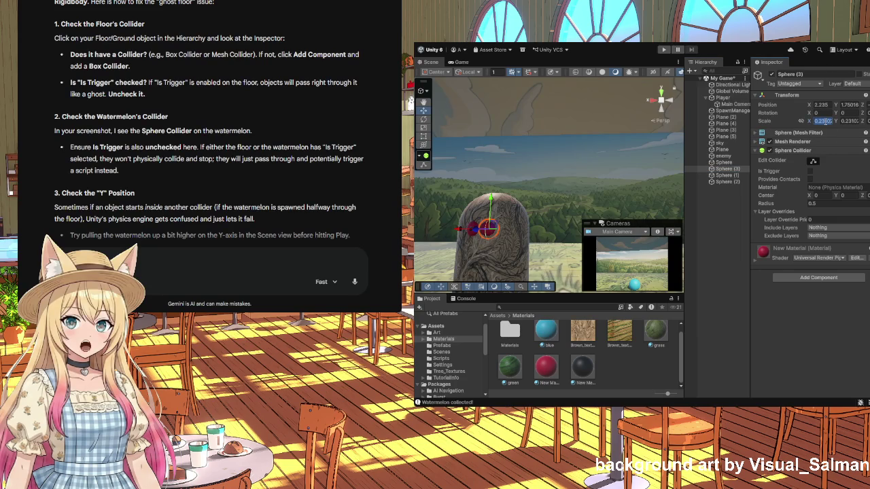
type("472435")
key("Tab")
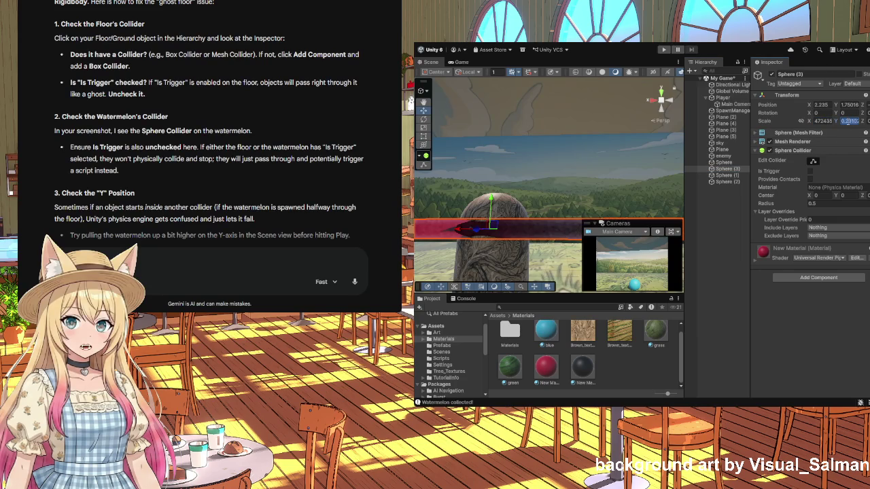
- Correct Sphere (3)'s X scale to 0.0472 to match Sphere (2)
left_click(818, 121)
type("0.")
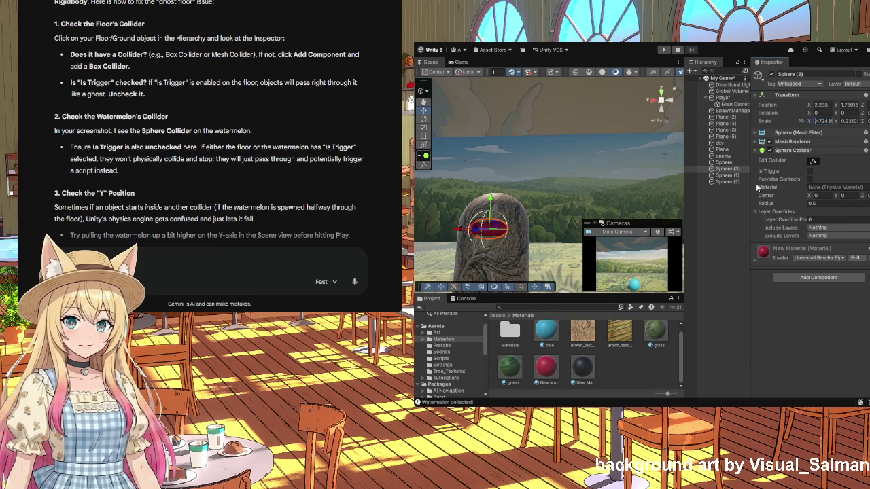
left_click(726, 182)
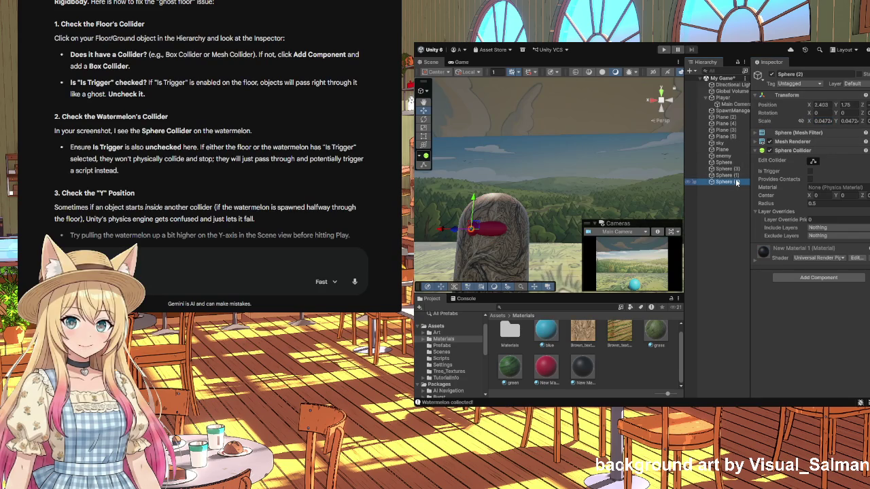
left_click(817, 121)
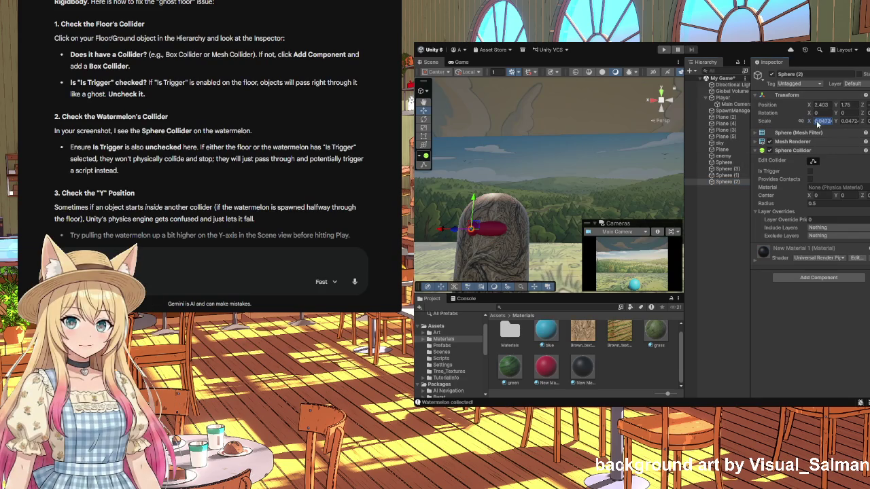
left_click(725, 169)
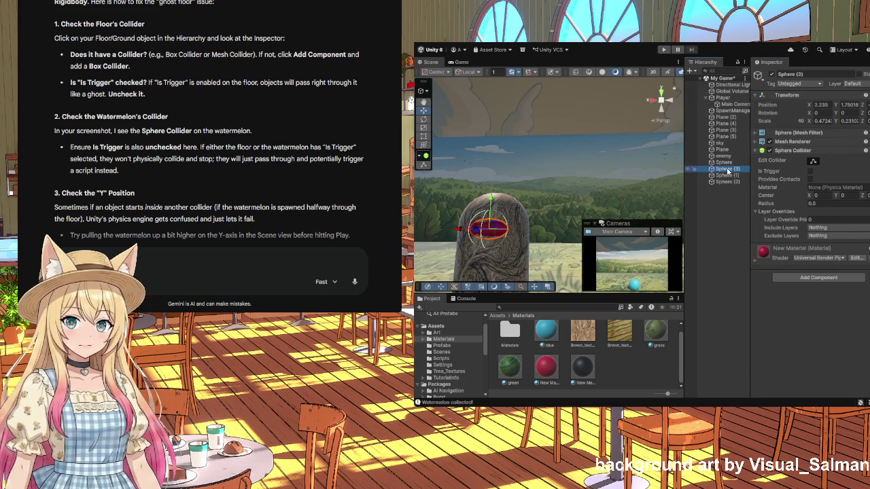
left_click(821, 121)
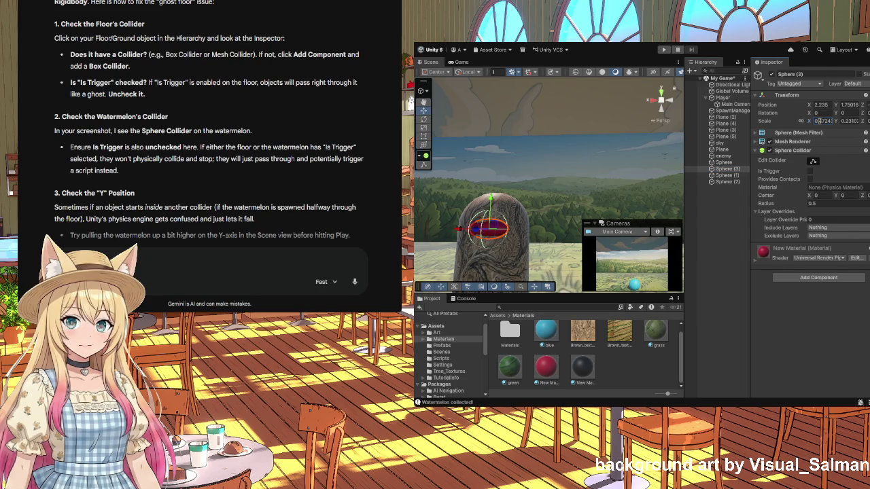
type("0.4724")
key("Return")
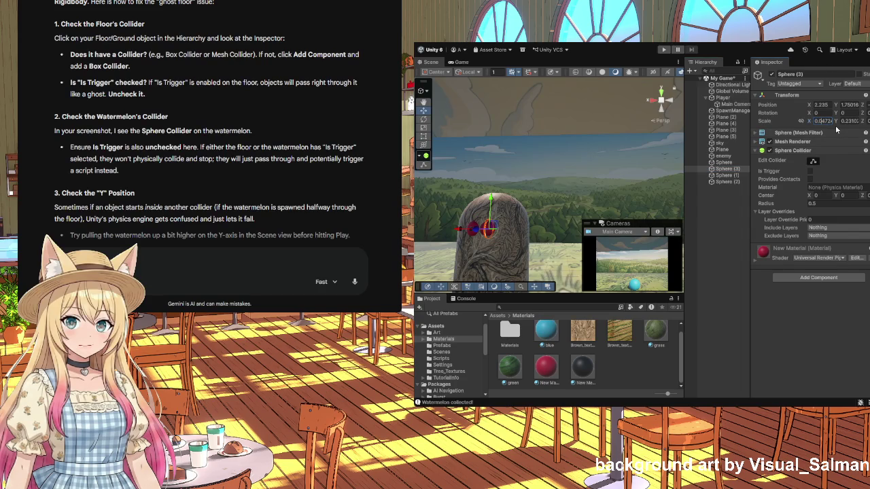
- Flatten Sphere (3) into a sliver with a Y scale of about 0.0047
left_click(849, 121)
type("0.0")
type("724359")
key("Tab")
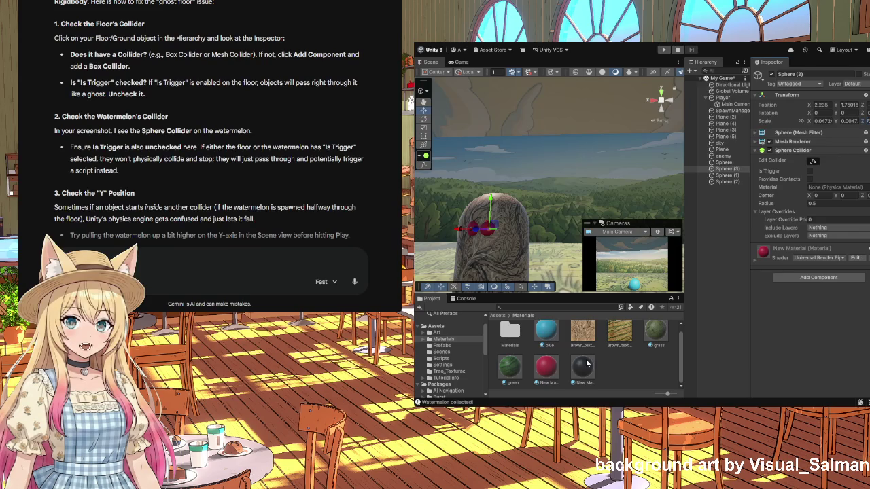
- Apply the black New Material 1 to Sphere (3) and compare it with Spheres (1) and (2)
left_click(802, 250)
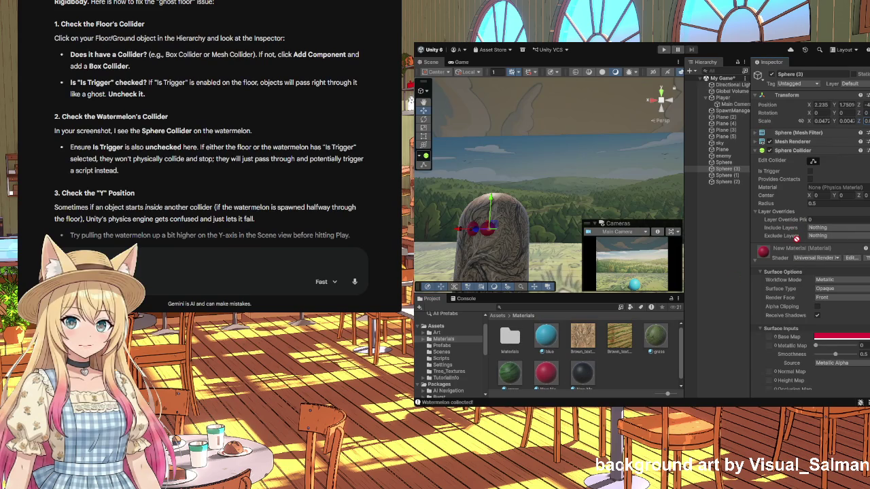
left_click(725, 169)
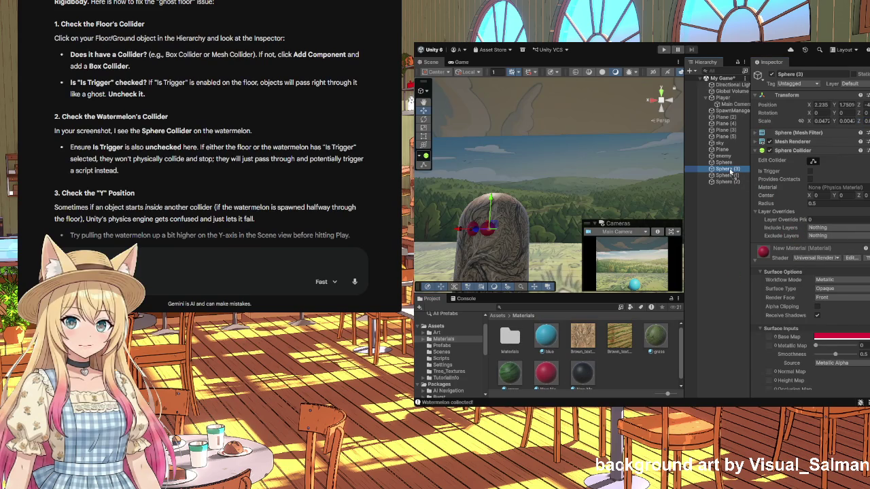
left_click_drag(730, 171, 731, 171)
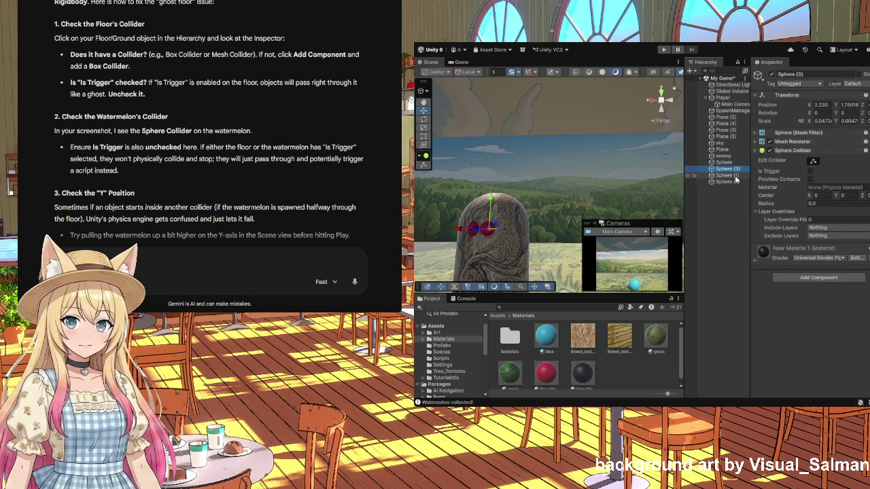
left_click(474, 231)
left_click(472, 231)
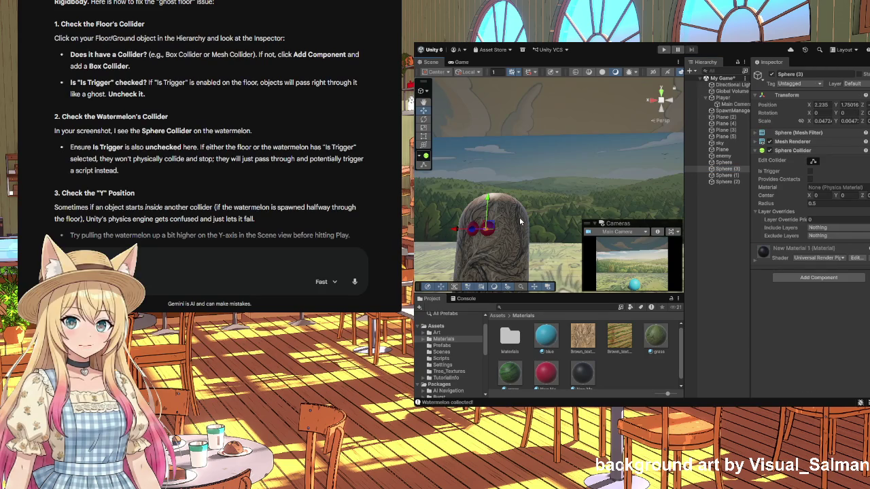
left_click(739, 182)
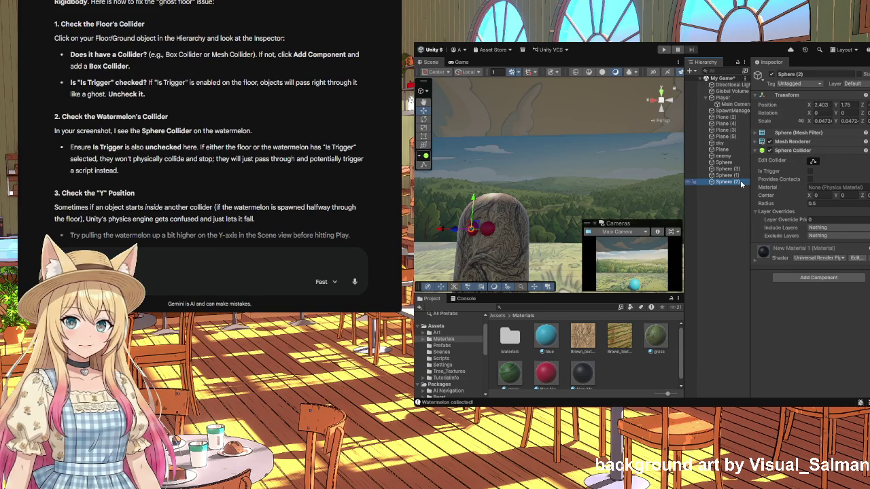
left_click(740, 185)
left_click(732, 170)
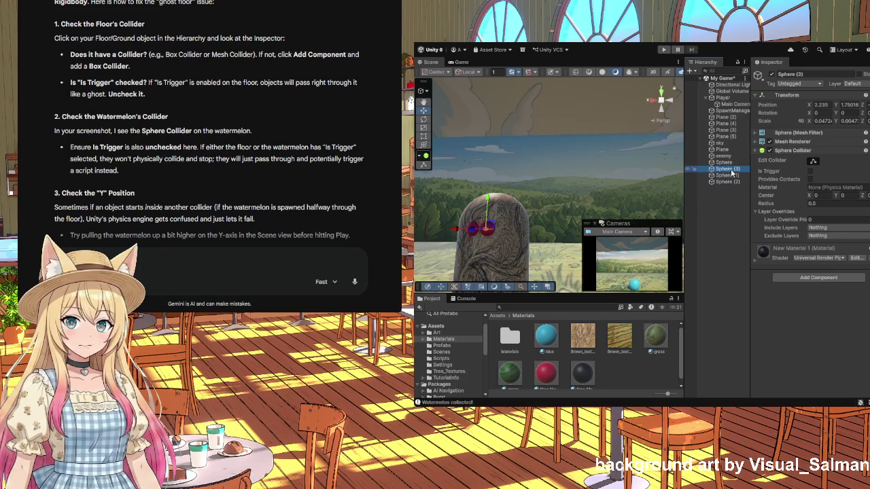
left_click(738, 182)
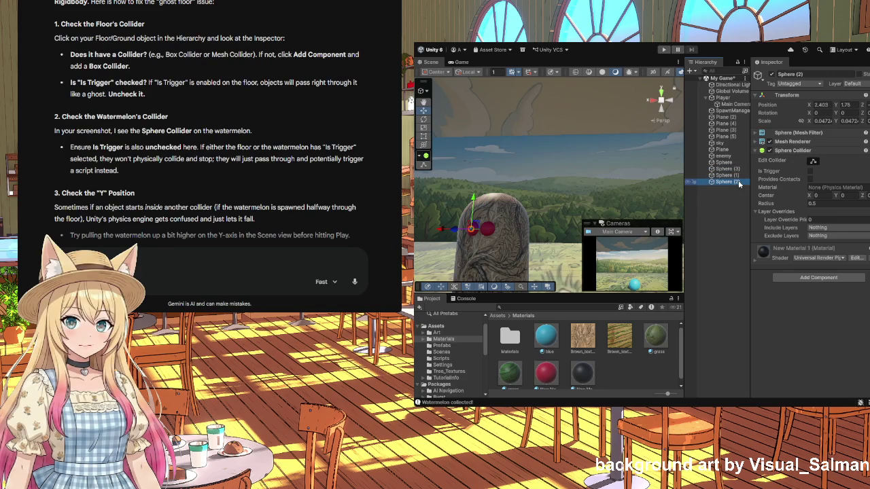
left_click(734, 175)
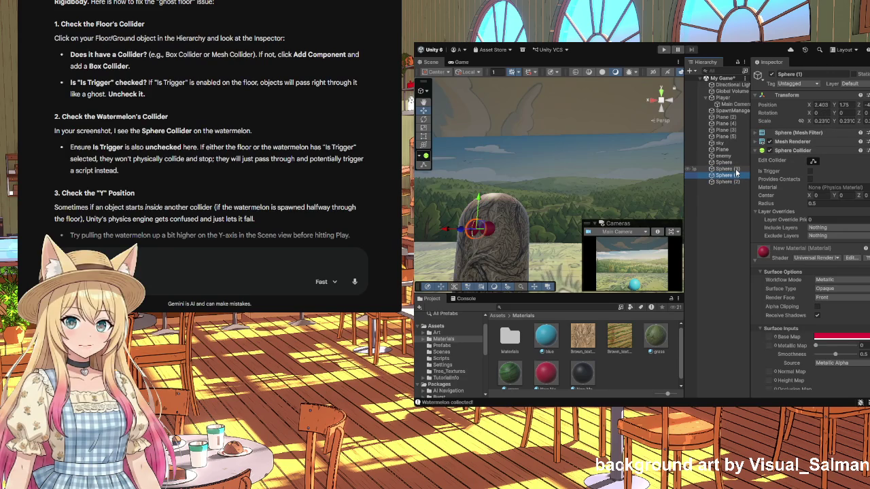
left_click(735, 170)
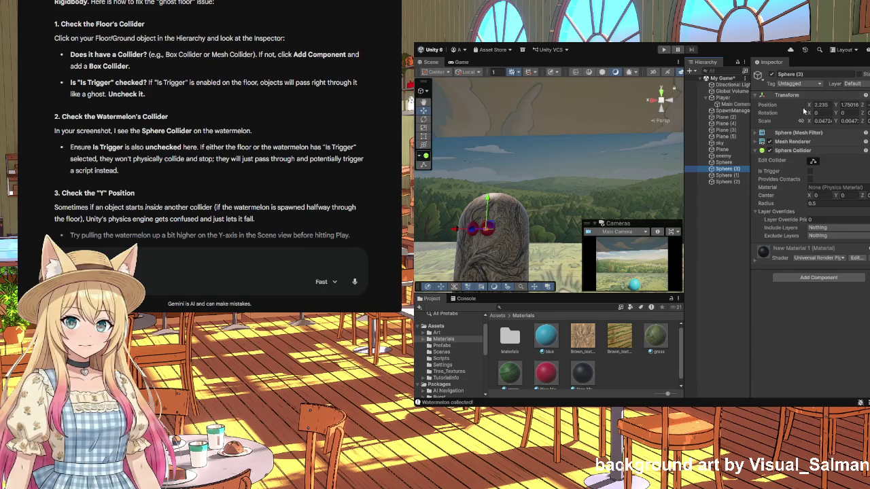
- Set Sphere (3)'s Transform Position Y to 1.75
left_click(852, 106)
left_click(850, 104)
double_click(852, 106)
type("1.75")
left_click_drag(578, 215, 534, 223)
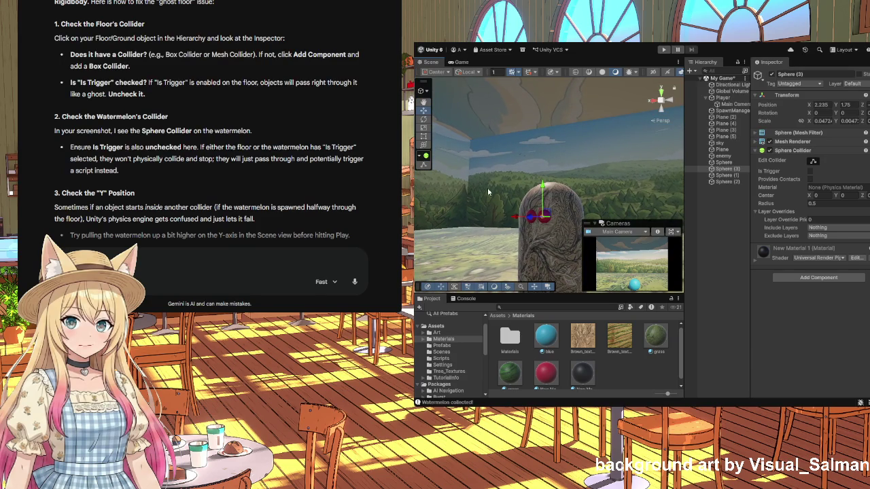
- Select the enemy capsule and its eye spheres in the scene with the Move tool active
scroll(481, 185, "up", 5)
scroll(518, 180, "down", 5)
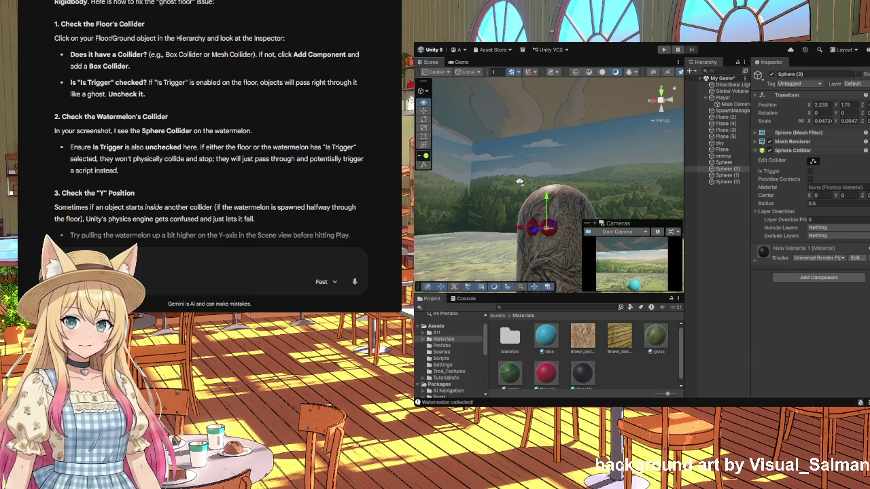
scroll(521, 184, "up", 3)
left_click(581, 204)
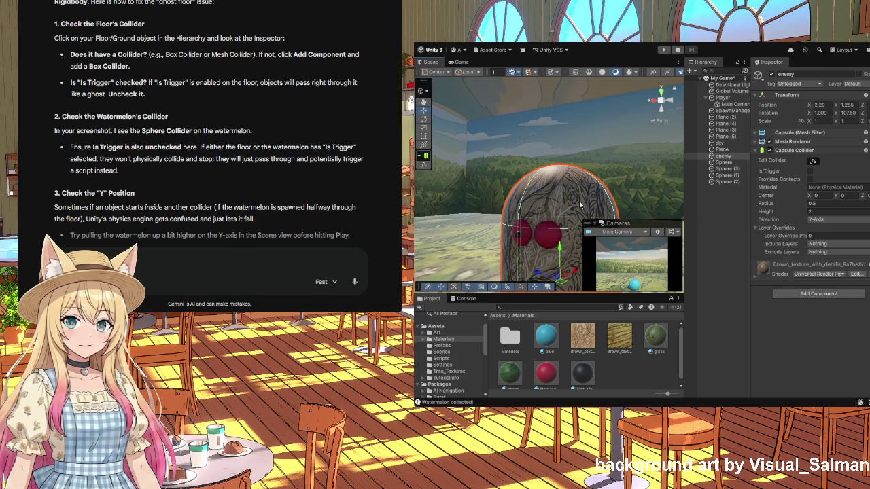
left_click(551, 241)
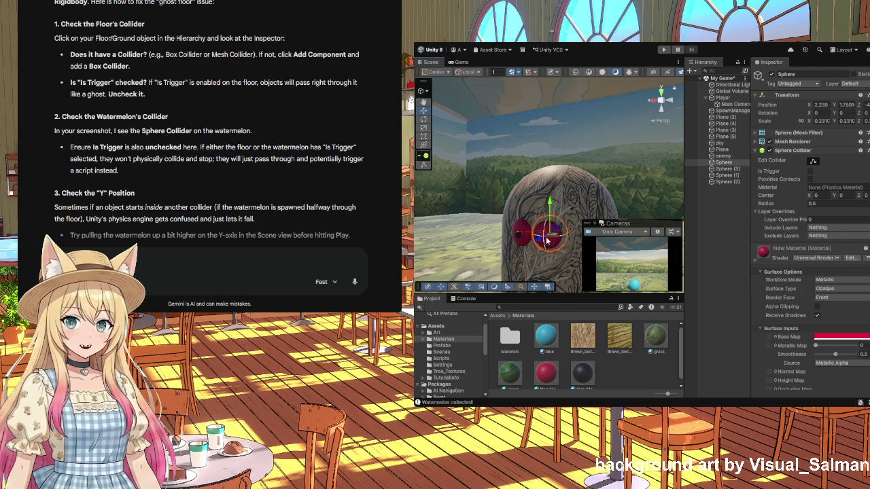
key("e")
key("w")
left_click(738, 169)
left_click(532, 246)
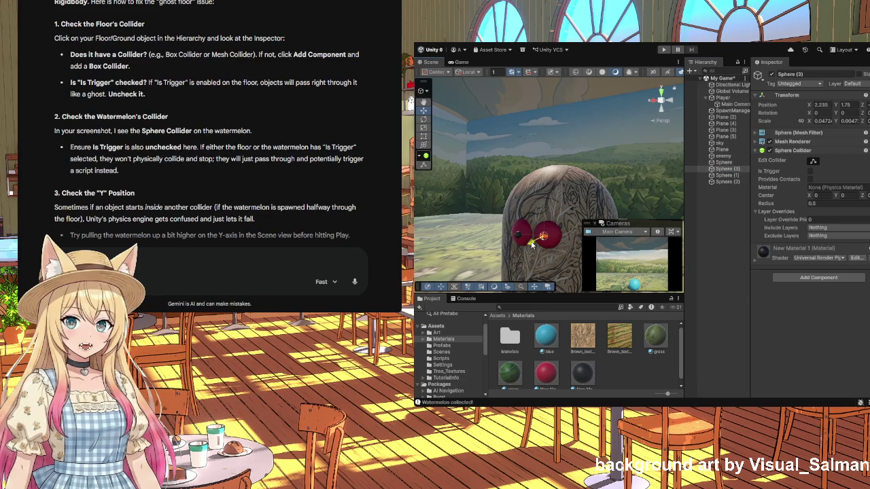
key("w")
left_click(565, 257)
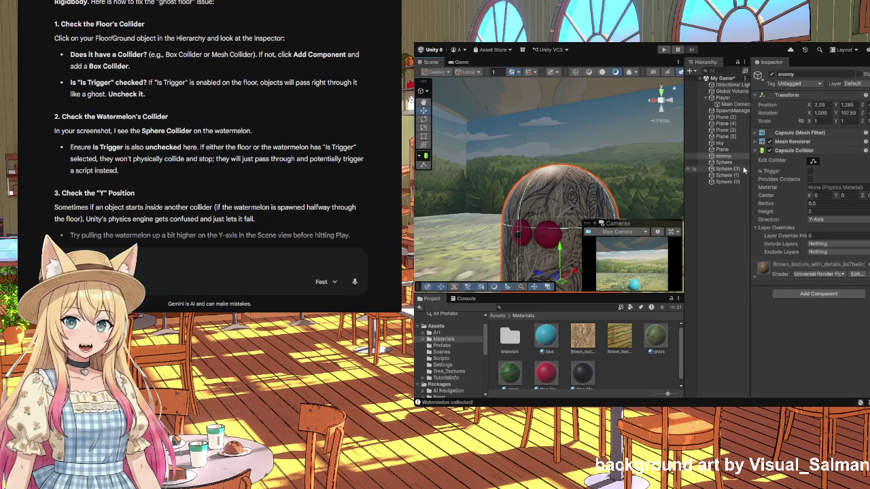
- Set Sphere (3)'s Y scale to 0.0472, then deselect it
left_click(726, 168)
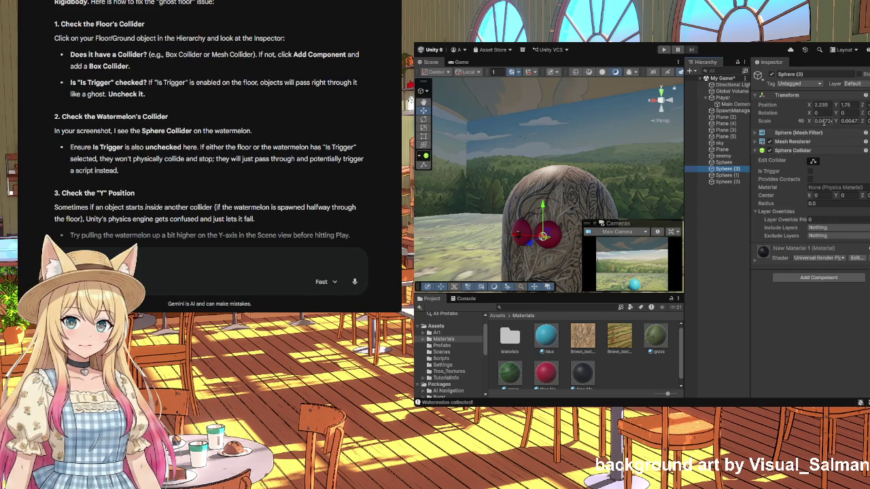
left_click(853, 120)
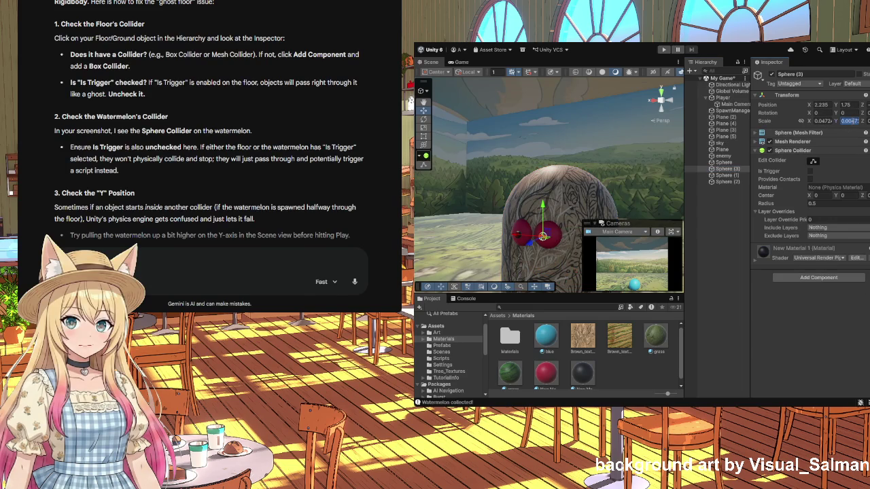
type("0.0472")
key("Return")
key("Tab")
left_click(723, 239)
mouse_move(553, 246)
left_mouse_down()
mouse_move(551, 260)
mouse_move(625, 254)
mouse_move(593, 256)
mouse_move(574, 274)
left_mouse_up()
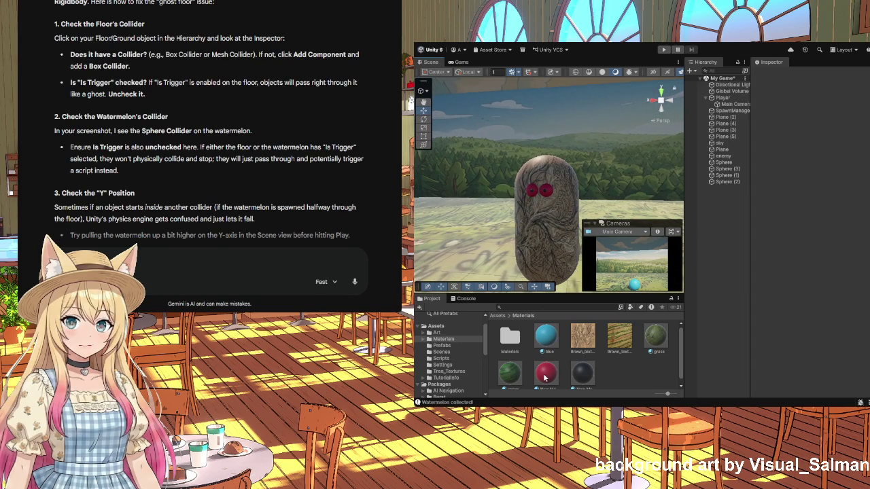
- Drag the Scary_forest_at_night material onto the enemy capsule
left_click(626, 376)
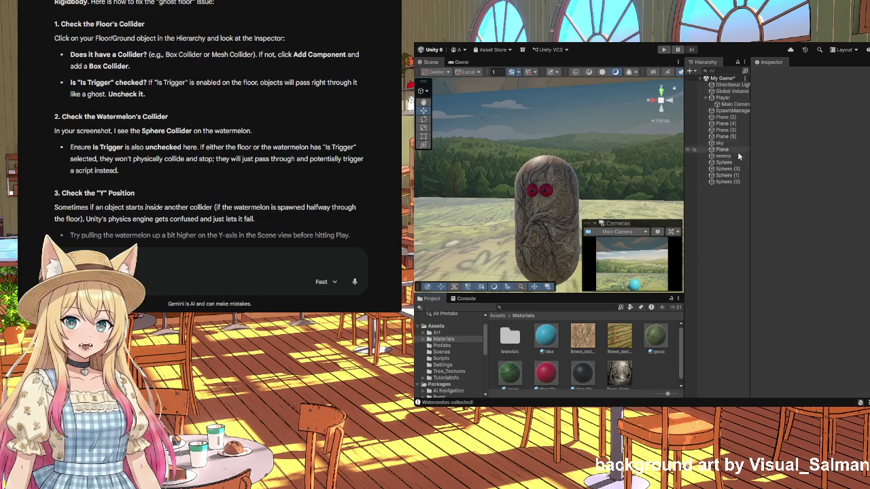
left_click(720, 156)
mouse_move(619, 370)
left_mouse_down()
mouse_move(640, 363)
mouse_move(736, 176)
mouse_move(732, 159)
left_mouse_up()
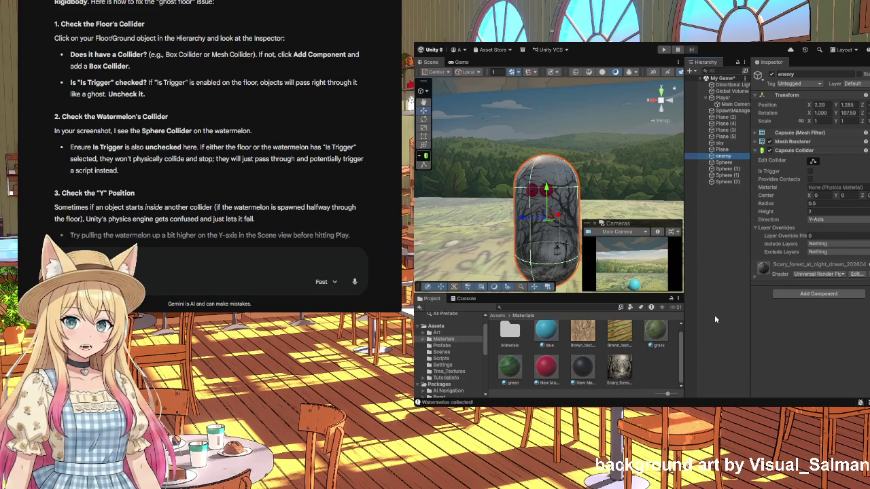
left_click(493, 239)
left_click_drag(494, 239, 506, 240)
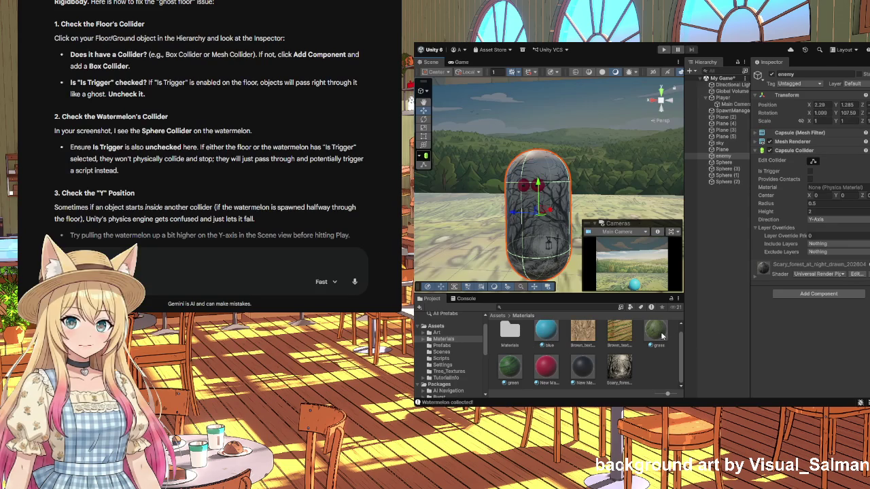
- Try the grass and blue materials on the enemy, settling on the green one
scroll(663, 336, "up", 1)
left_click(725, 156)
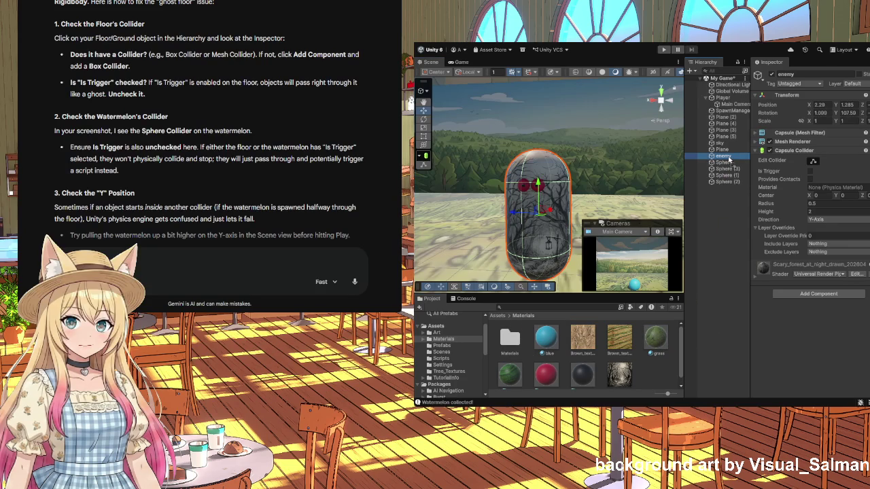
left_click_drag(729, 160, 730, 160)
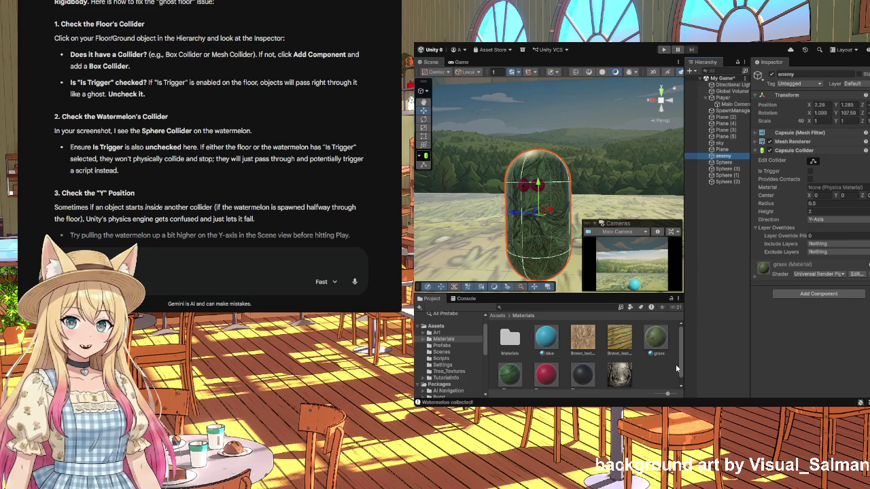
left_click(548, 340)
mouse_move(550, 341)
left_mouse_down()
mouse_move(702, 229)
mouse_move(726, 159)
left_mouse_up()
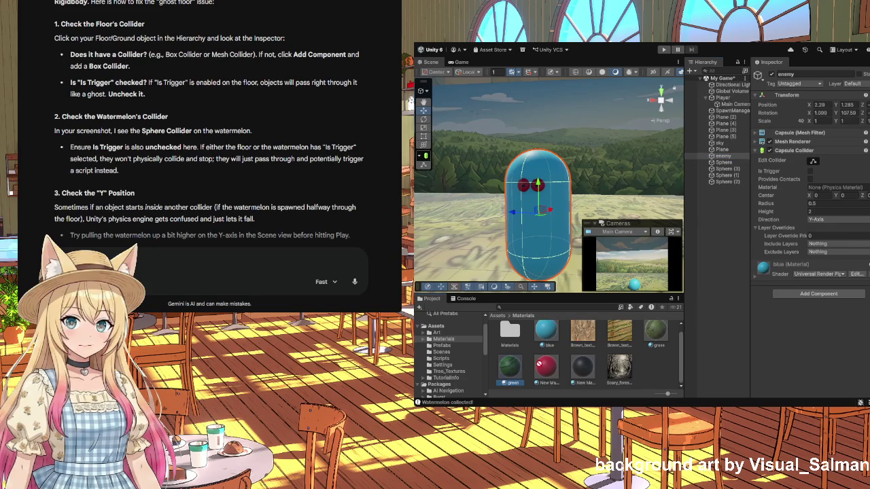
left_click_drag(726, 161, 725, 159)
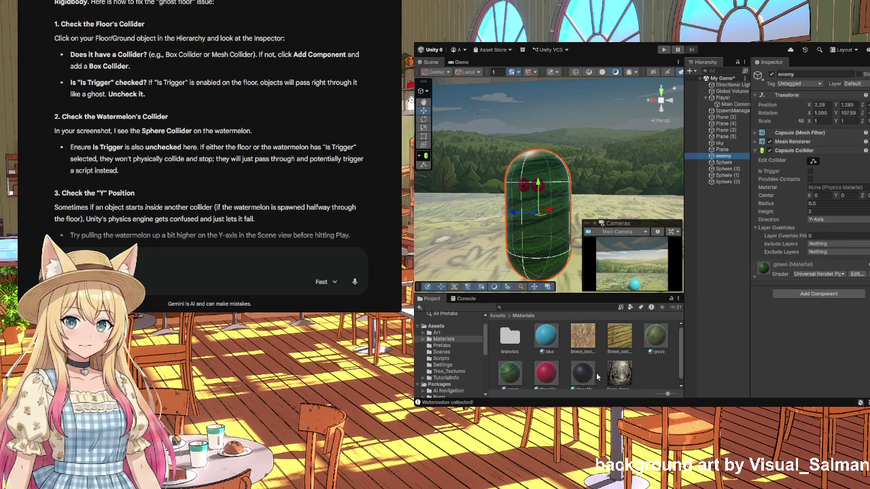
mouse_move(514, 265)
left_mouse_down()
mouse_move(507, 265)
mouse_move(521, 266)
left_mouse_up()
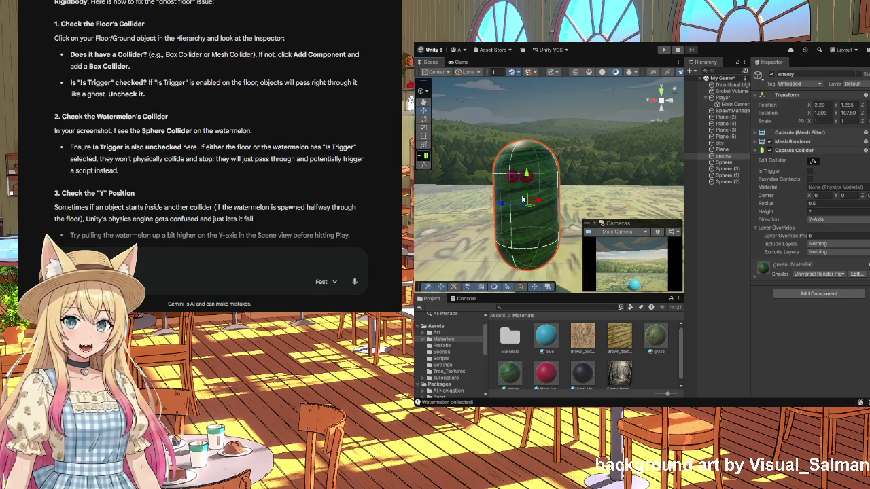
left_click(713, 266)
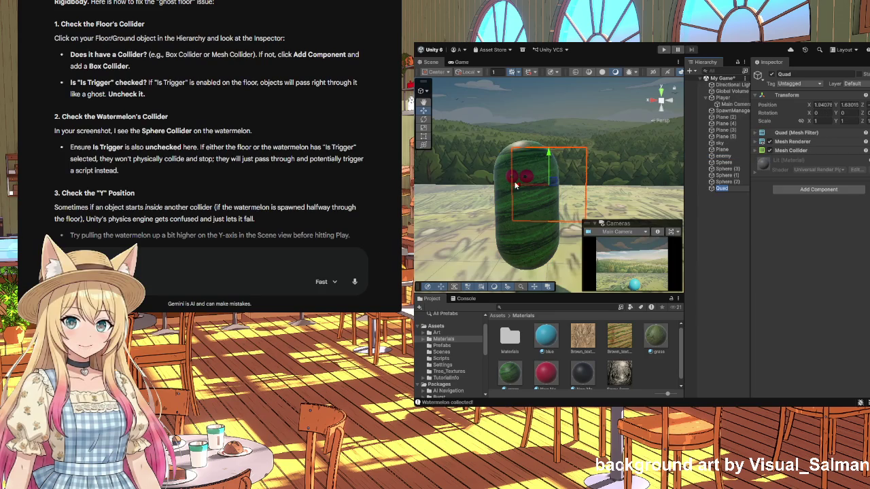
- Move the stray Quad out of the watermelon and delete it
left_click_drag(558, 179, 578, 182)
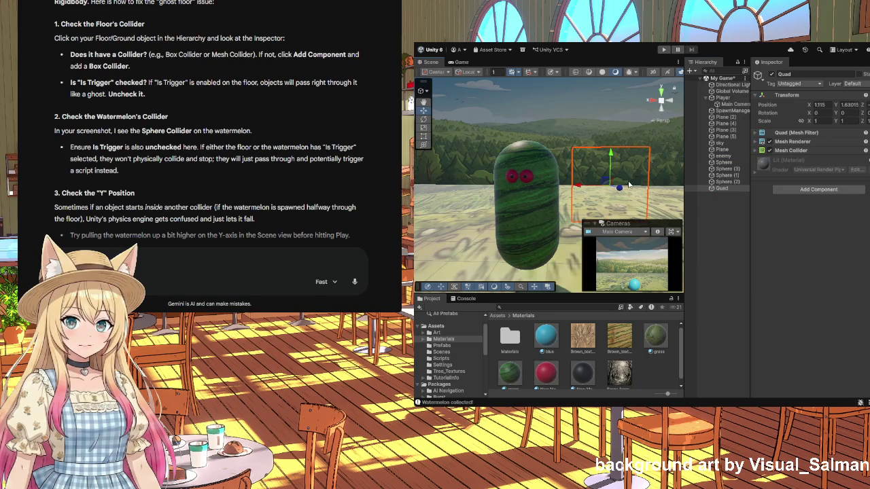
left_click(731, 188)
key("Delete")
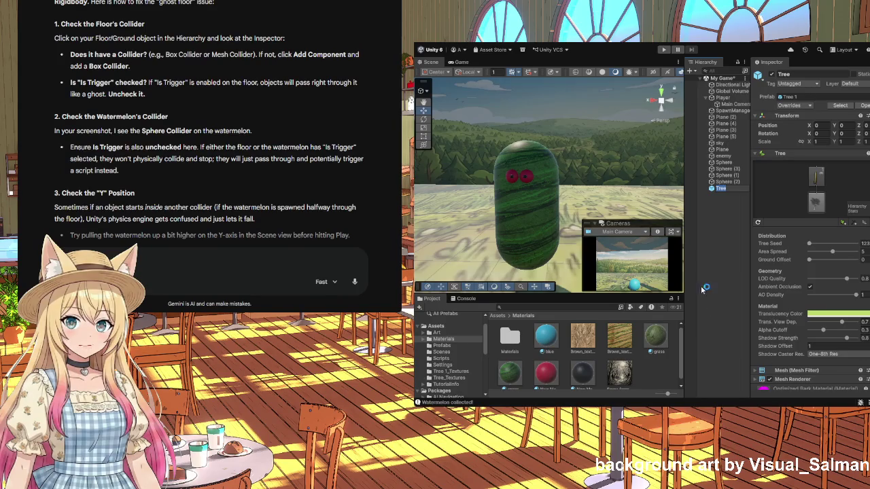
- Scale the Tree to under half size and move it down toward the watermelon
scroll(612, 164, "down", 8)
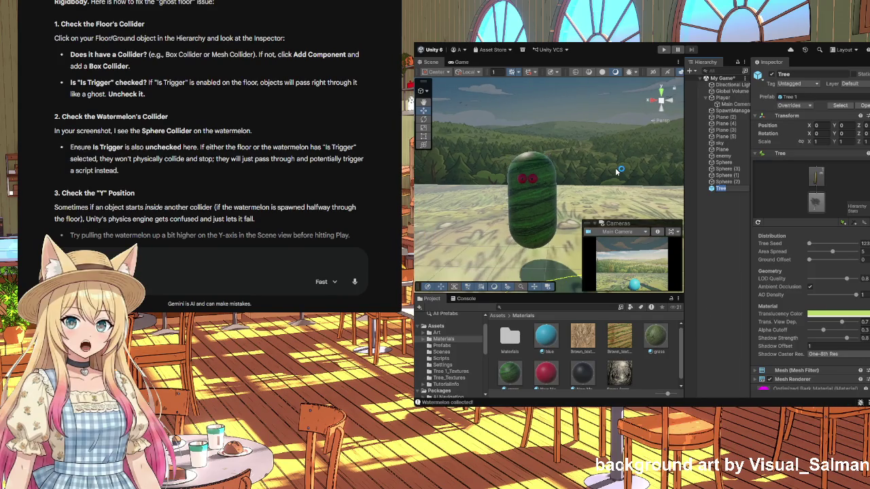
scroll(615, 168, "down", 8)
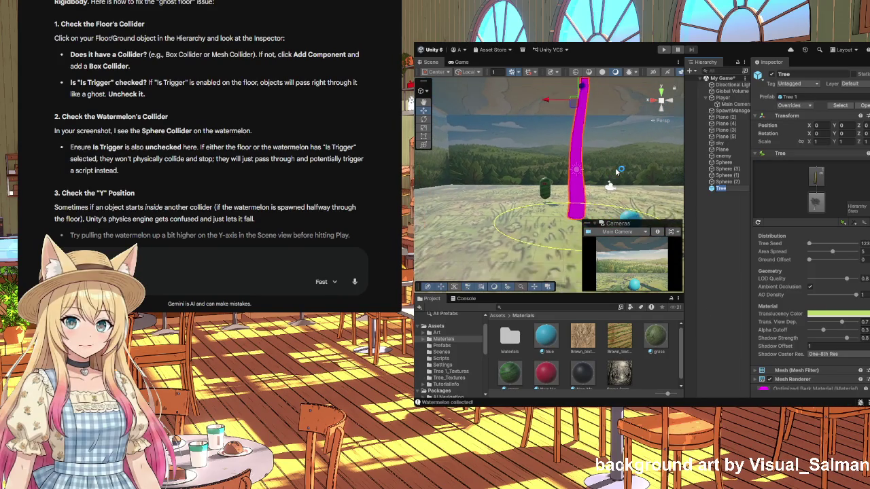
scroll(612, 164, "down", 5)
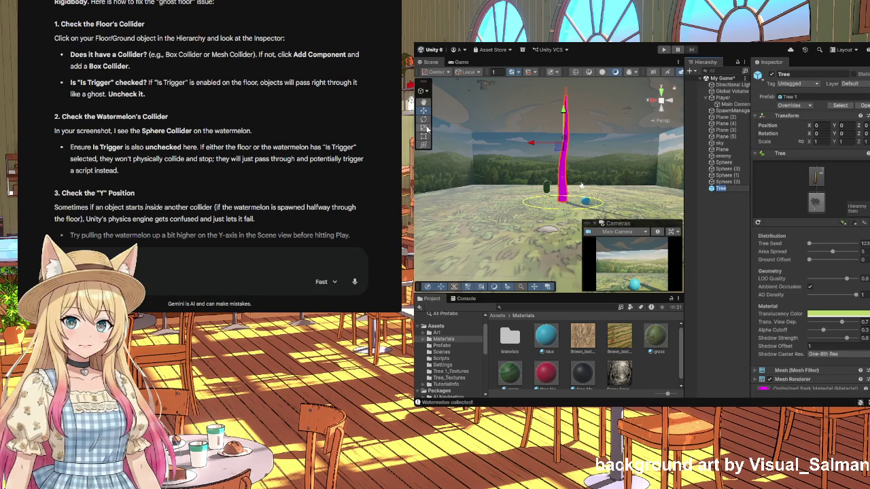
left_click(427, 136)
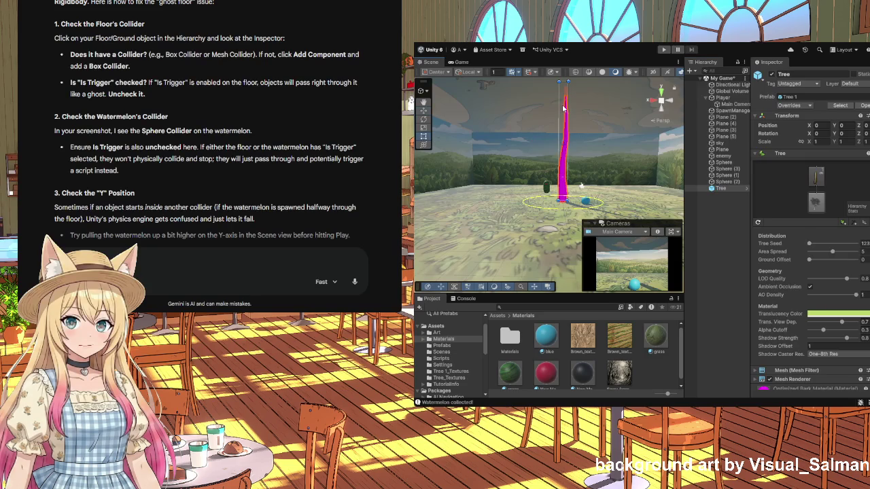
key("r")
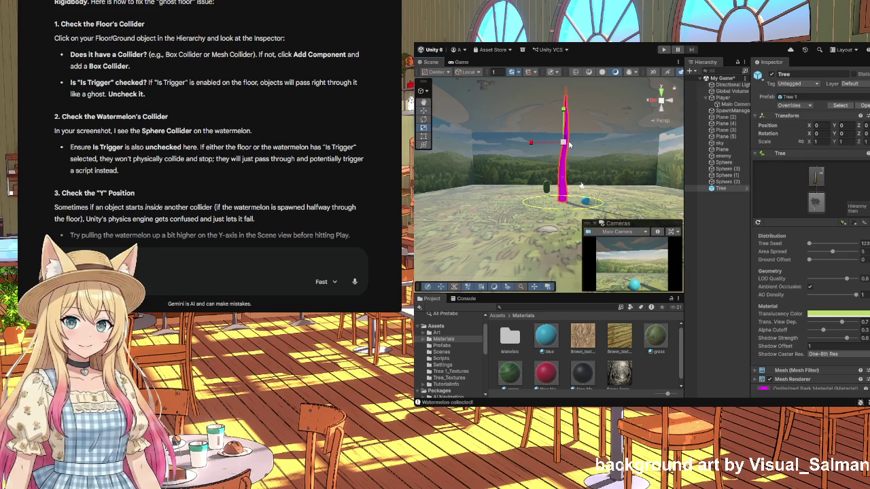
left_click_drag(564, 142, 562, 179)
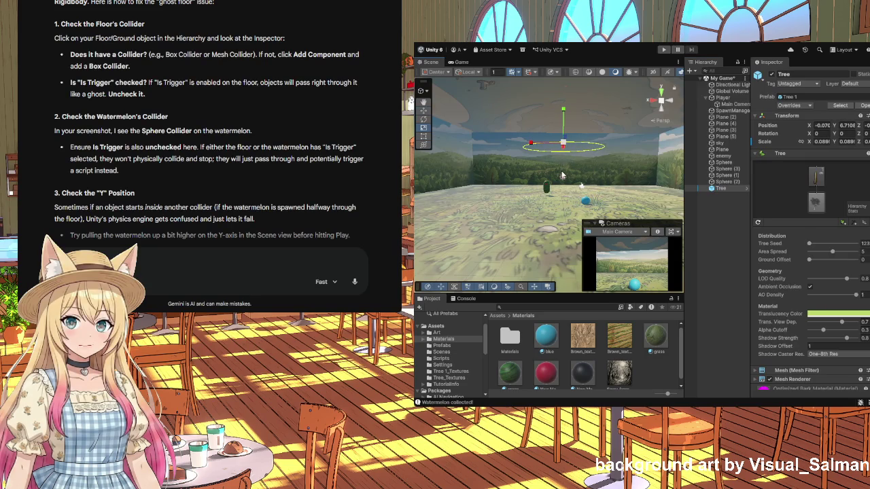
scroll(561, 175, "up", 3)
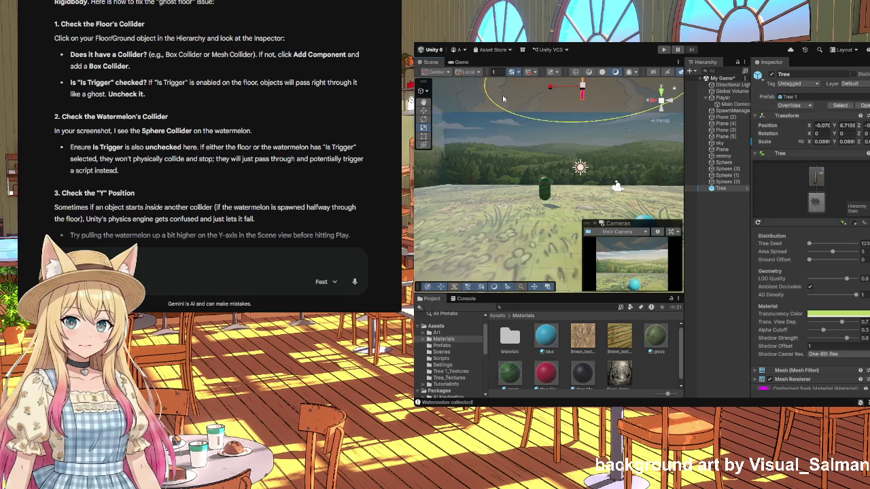
left_click(424, 112)
mouse_move(580, 91)
left_mouse_down()
mouse_move(554, 155)
mouse_move(561, 189)
left_mouse_up()
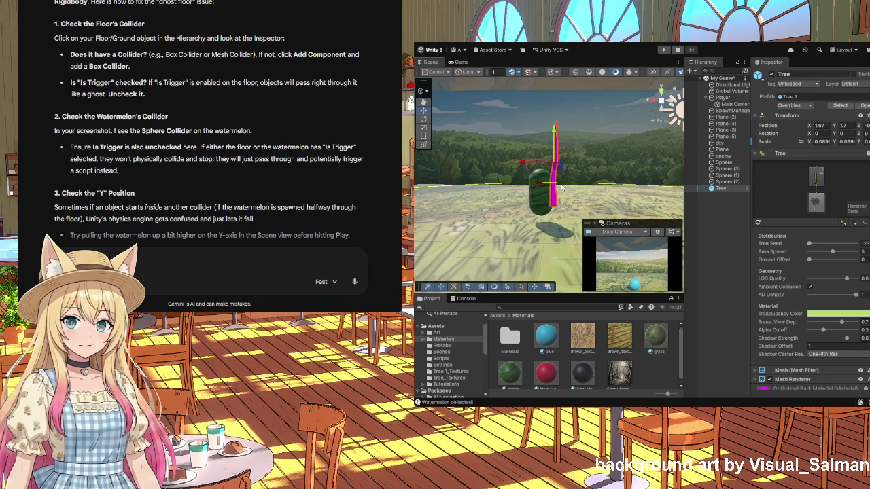
- Shrink the Tree to about 0.018 and set it on the watermelon's top at X 1.83, Y 1.938
left_click(425, 129)
mouse_move(555, 164)
left_mouse_down()
mouse_move(554, 204)
mouse_move(574, 216)
mouse_move(564, 208)
left_mouse_up()
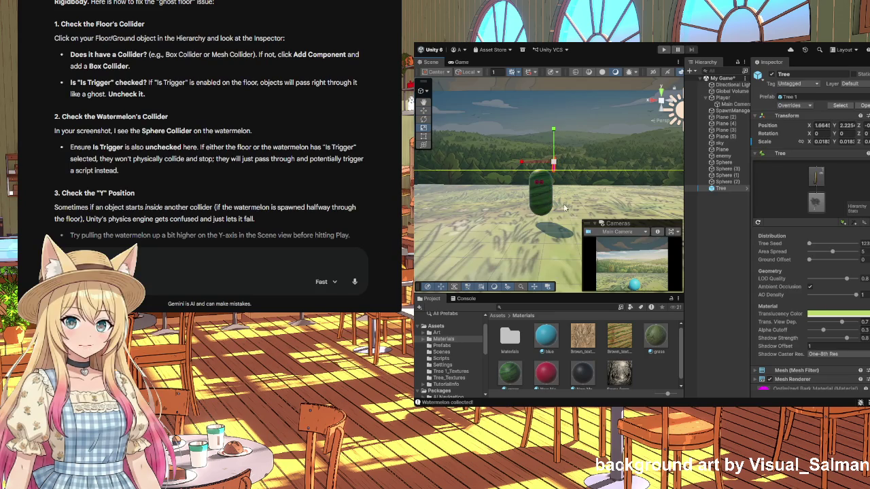
scroll(561, 197, "up", 2)
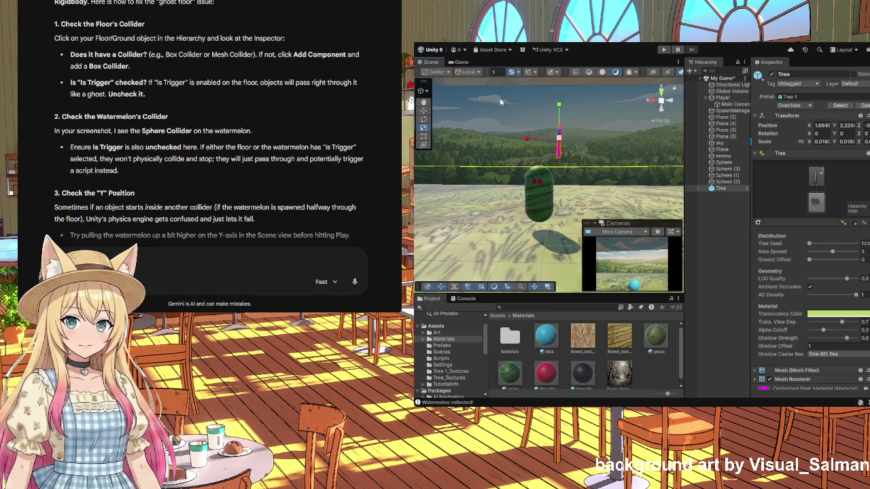
left_click(424, 109)
mouse_move(557, 142)
left_mouse_down()
mouse_move(545, 182)
mouse_move(561, 182)
mouse_move(553, 188)
mouse_move(463, 167)
mouse_move(489, 158)
mouse_move(649, 164)
mouse_move(675, 179)
left_mouse_up()
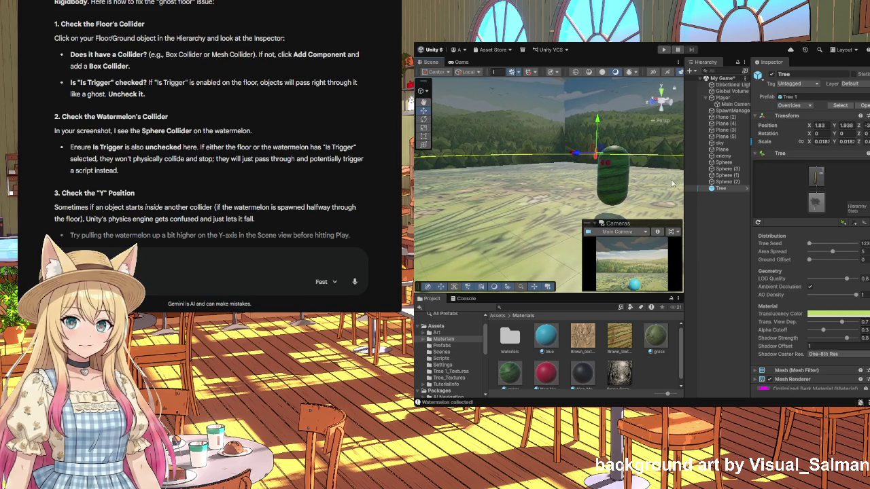
key("f")
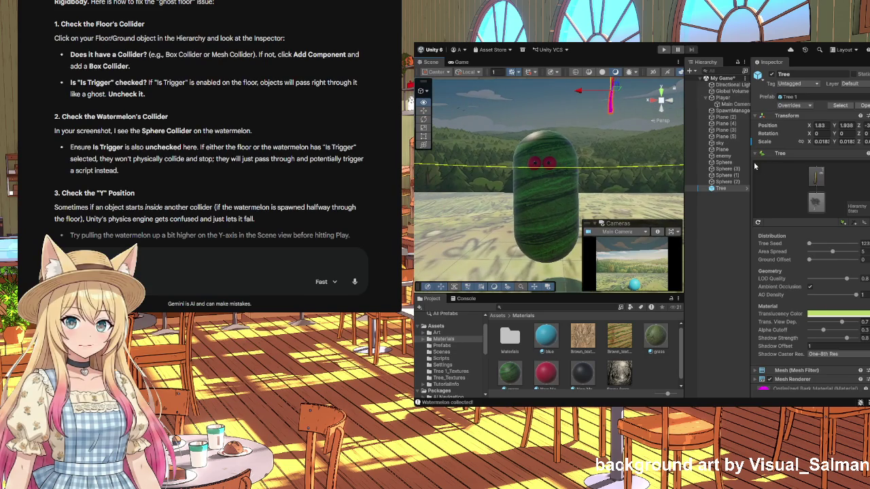
left_click_drag(614, 86, 575, 144)
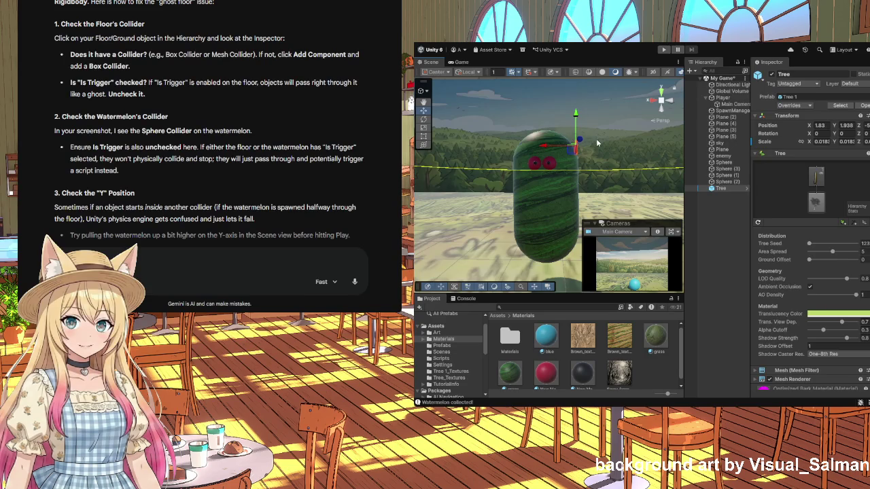
left_click(424, 119)
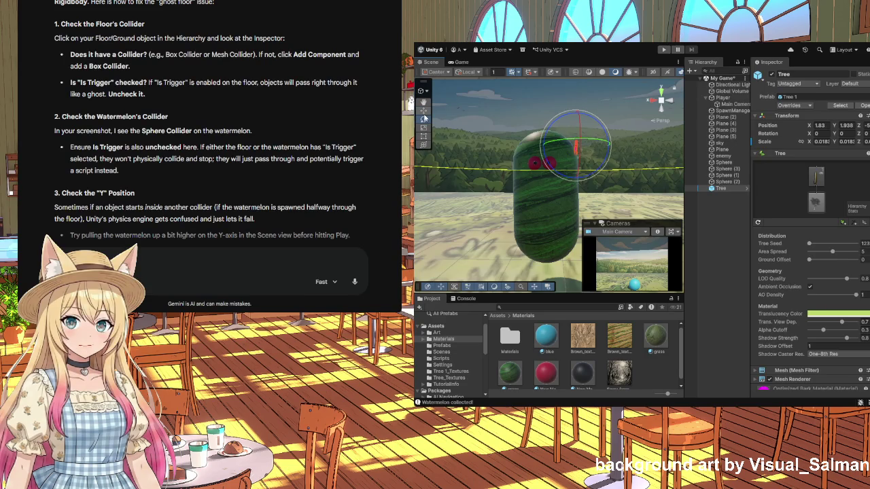
left_click(648, 369)
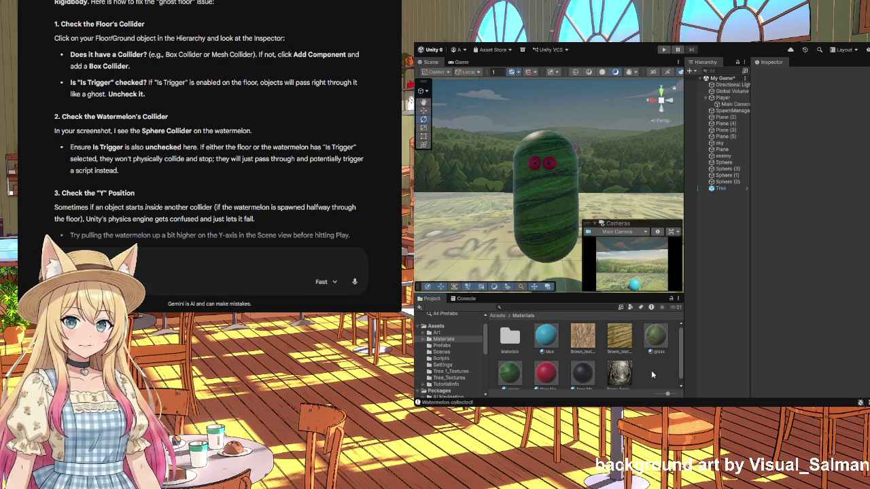
- Create a material named New Material 2 in Materials and apply it to the Tree stem
left_click(651, 371)
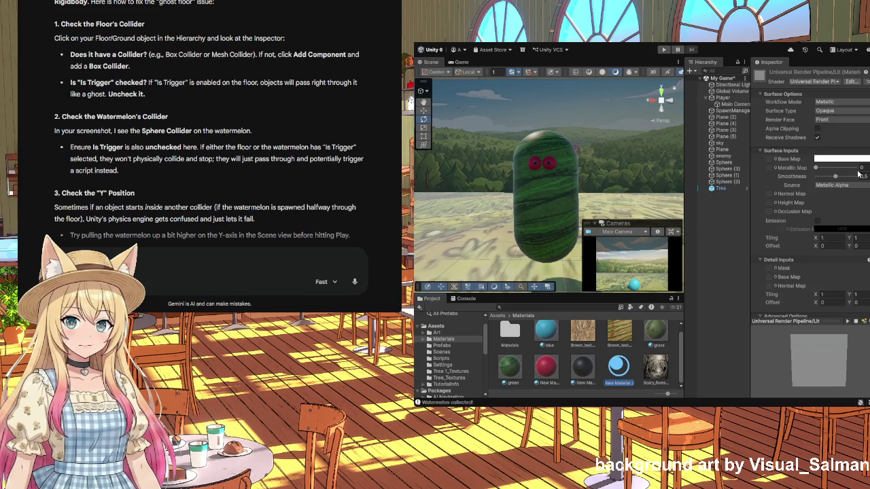
key("Return")
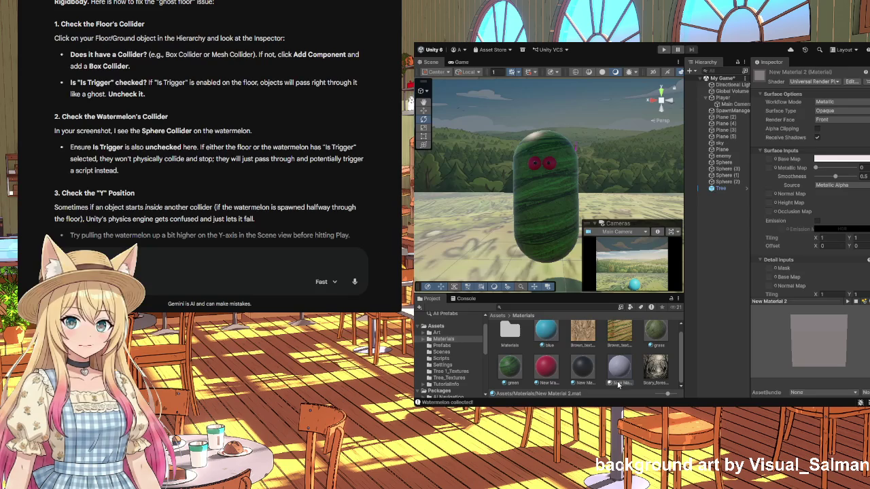
mouse_move(619, 385)
left_mouse_down()
mouse_move(590, 195)
mouse_move(576, 161)
mouse_move(582, 151)
left_mouse_up()
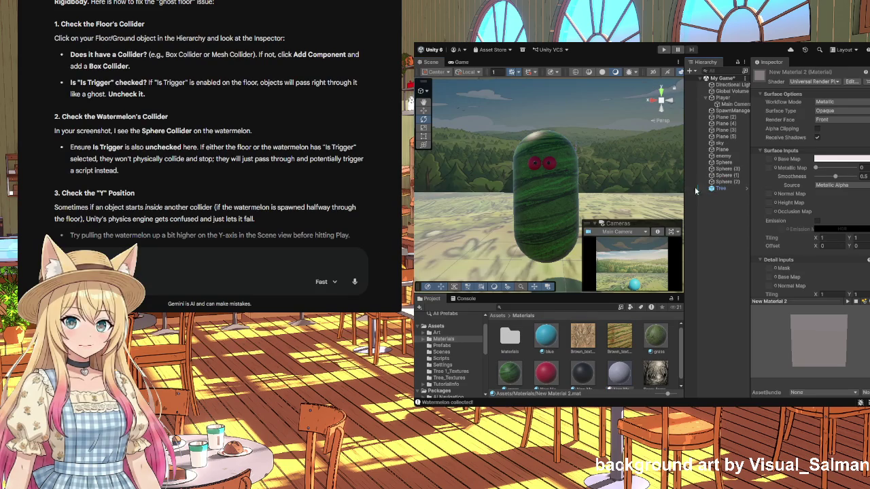
scroll(575, 151, "up", 3)
scroll(612, 160, "down", 2)
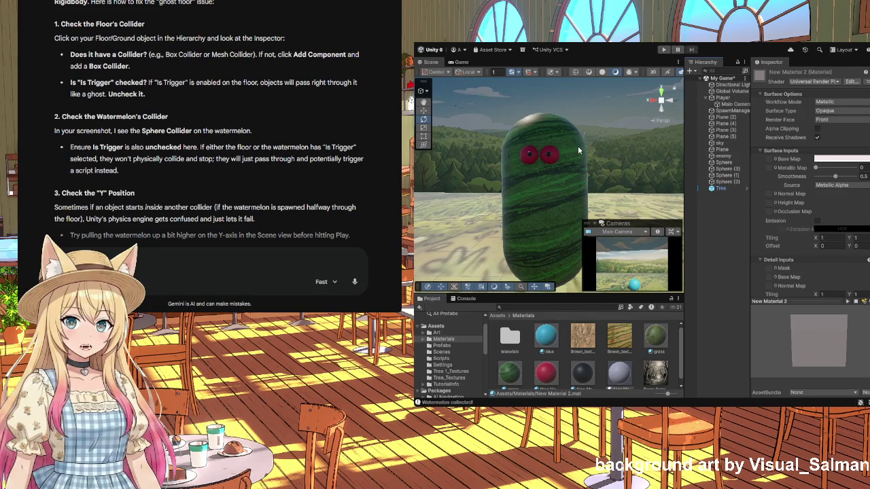
left_click(720, 188)
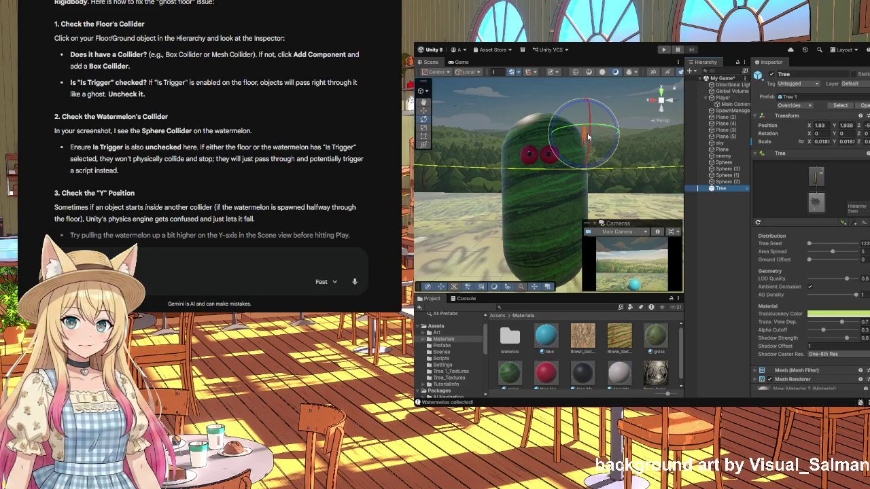
- Move the Tree onto the face at X 2.4, then duplicate it as Tree (1) near X 2.2
left_click(425, 111)
mouse_move(589, 128)
left_mouse_down()
mouse_move(552, 132)
mouse_move(542, 126)
mouse_move(541, 108)
mouse_move(539, 144)
left_mouse_up()
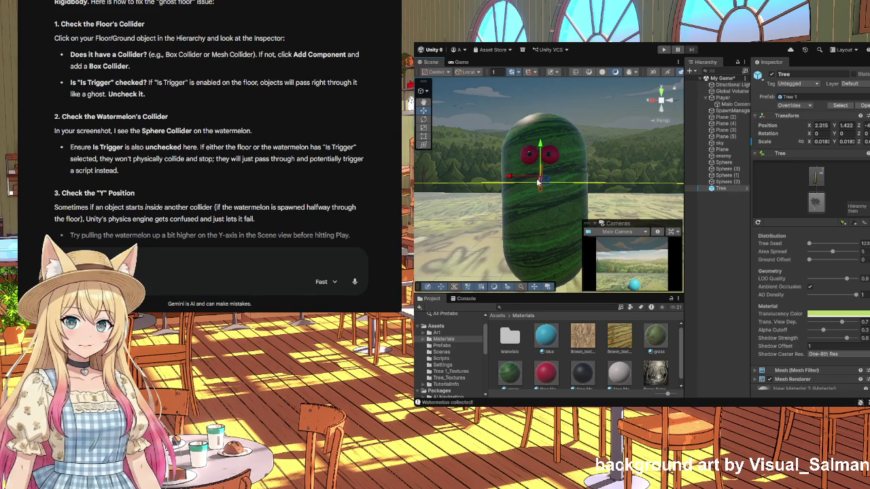
left_click_drag(513, 180, 499, 178)
key("ctrl+d")
left_click_drag(503, 178, 522, 184)
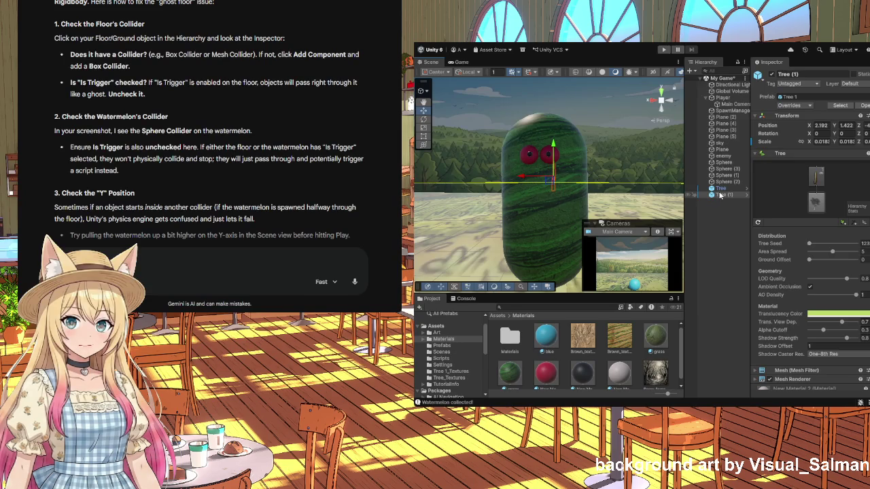
- Fine-tune the Tree and Tree (1) positions, sliding the original to about X 2.4
left_click_drag(528, 178, 503, 178)
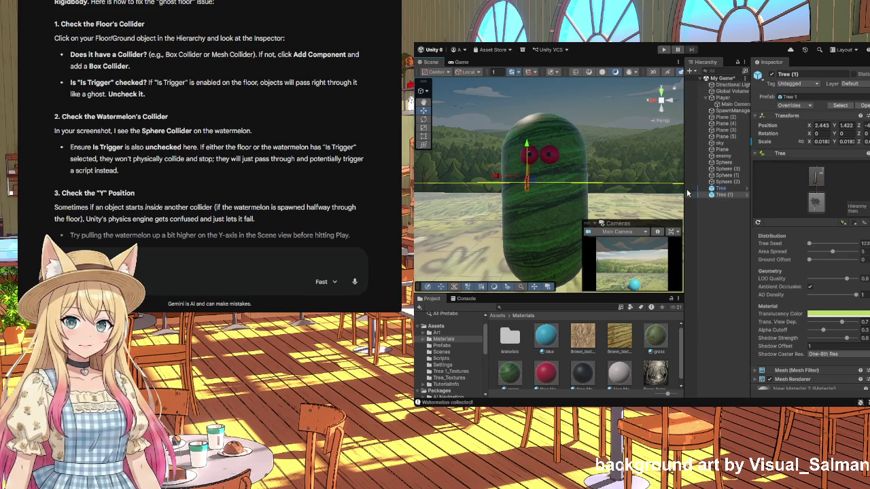
left_click(725, 189)
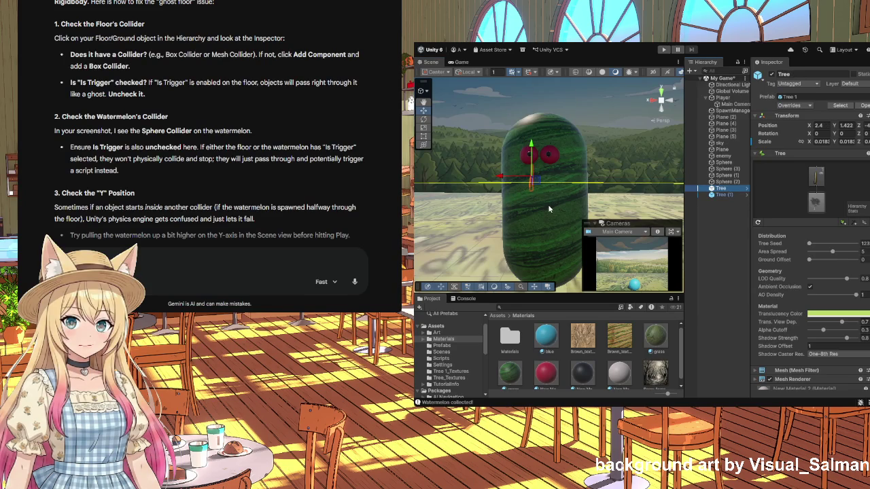
left_click(536, 211)
left_click(722, 189)
left_click_drag(500, 178, 504, 178)
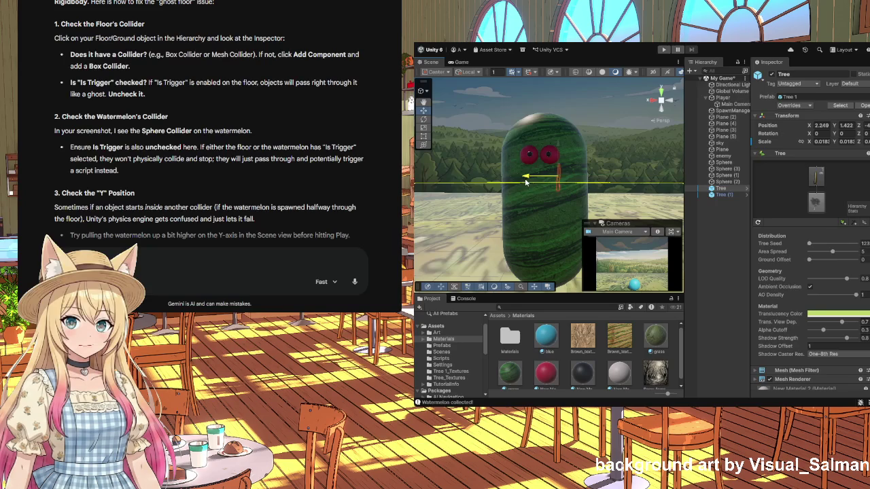
left_click(723, 195)
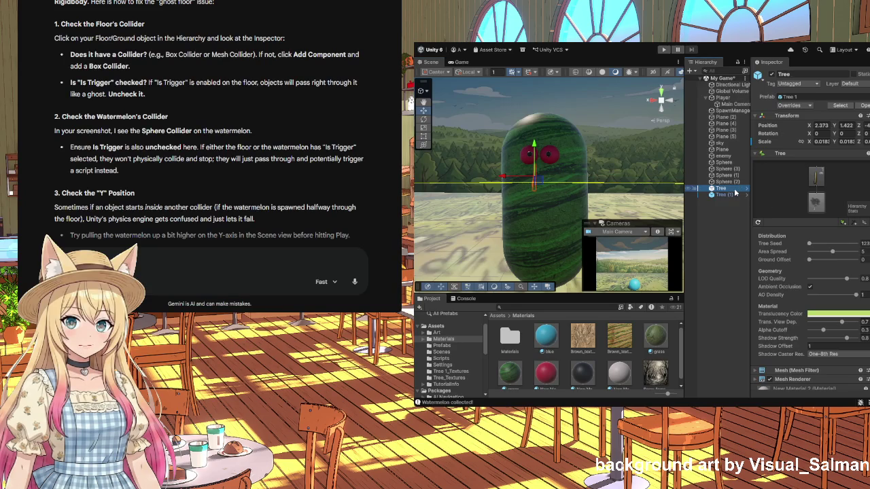
scroll(526, 196, "down", 3)
scroll(525, 197, "up", 3)
scroll(525, 197, "down", 3)
scroll(526, 196, "up", 3)
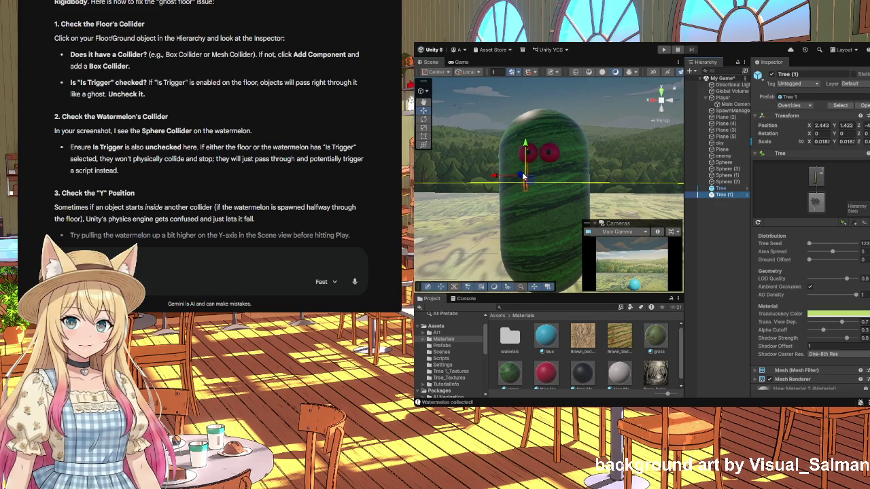
- Nudge the Tree left once more, then select both Tree objects and delete them
left_click(522, 178)
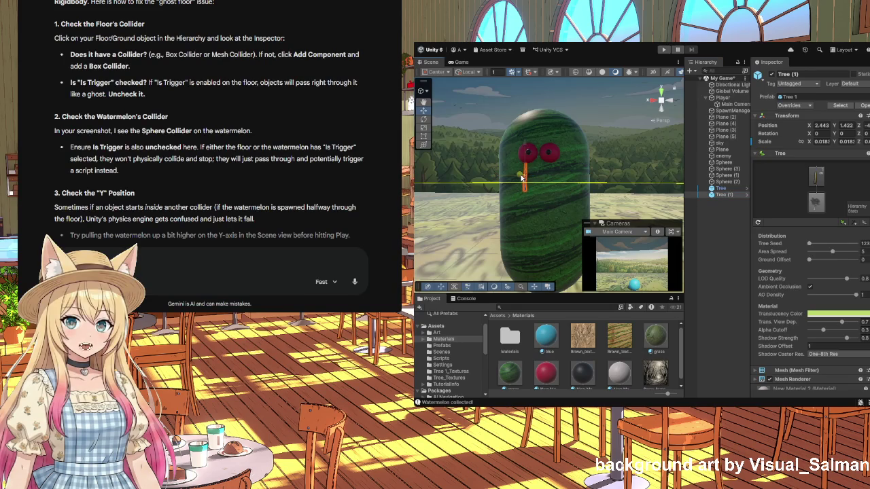
left_click(720, 189)
left_click(534, 183)
left_click_drag(534, 182, 483, 186)
scroll(566, 192, "up", 3)
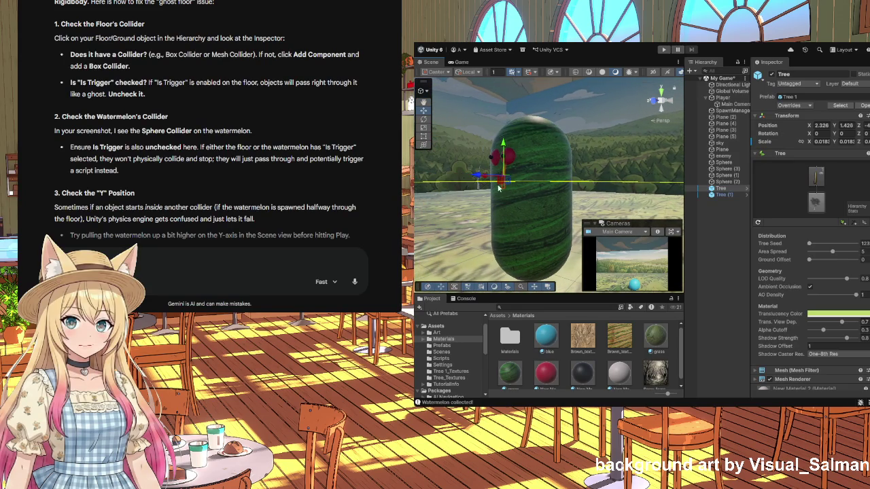
scroll(488, 203, "up", 2)
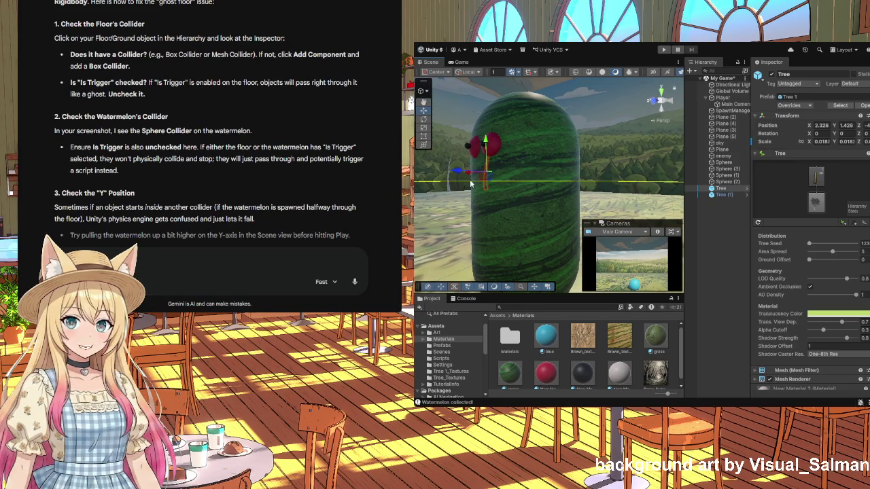
left_click(448, 187)
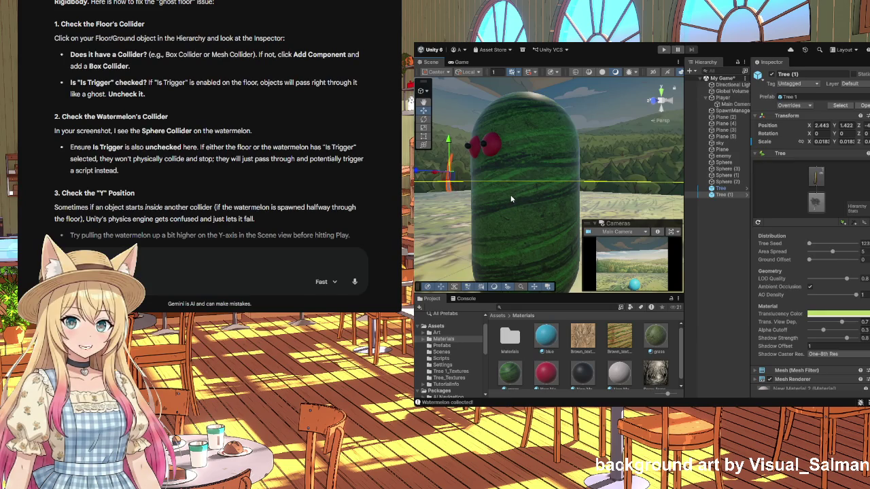
left_click(729, 189)
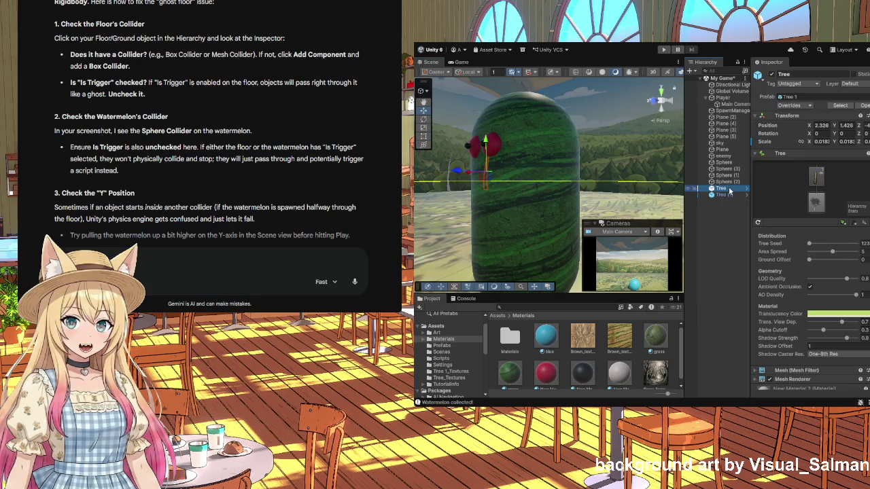
key("Delete")
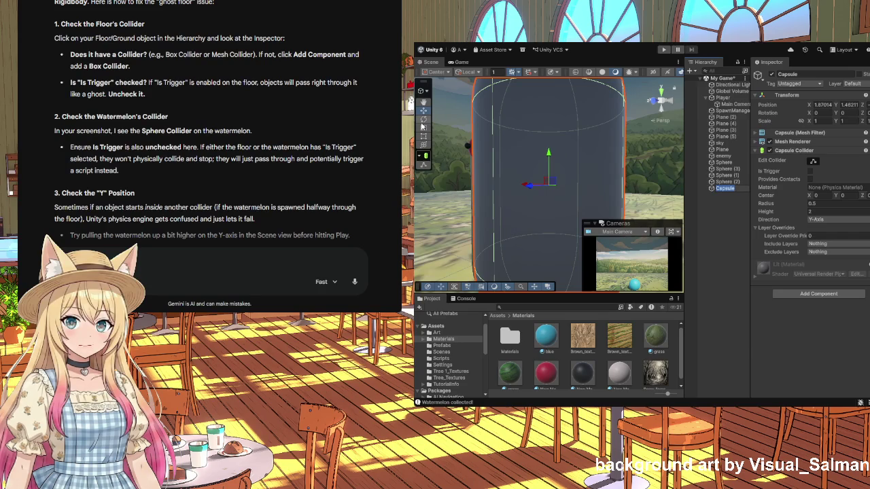
- Shrink the capsule to about a third, apply the black material and raise it to eye level
left_click(423, 127)
left_click_drag(551, 191, 581, 261)
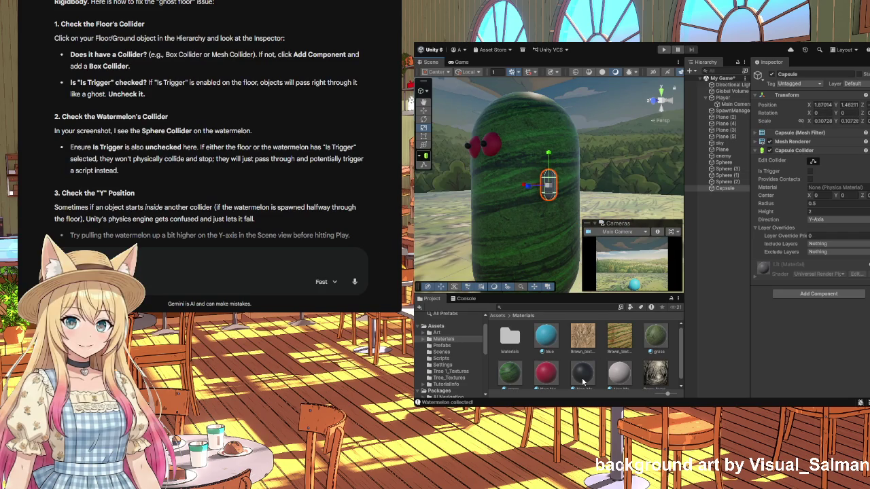
scroll(586, 377, "down", 1)
mouse_move(585, 375)
left_mouse_down()
mouse_move(744, 209)
mouse_move(726, 193)
left_mouse_up()
key("w")
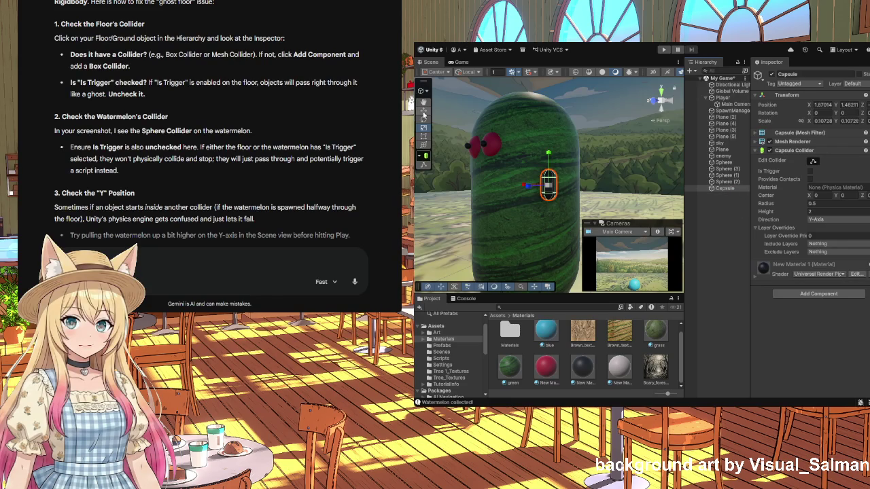
mouse_move(548, 161)
left_mouse_down()
mouse_move(539, 138)
mouse_move(459, 123)
mouse_move(512, 126)
mouse_move(501, 151)
left_mouse_up()
- Slant the capsule and reshape it into a thin eyebrow, then duplicate it
left_click(423, 119)
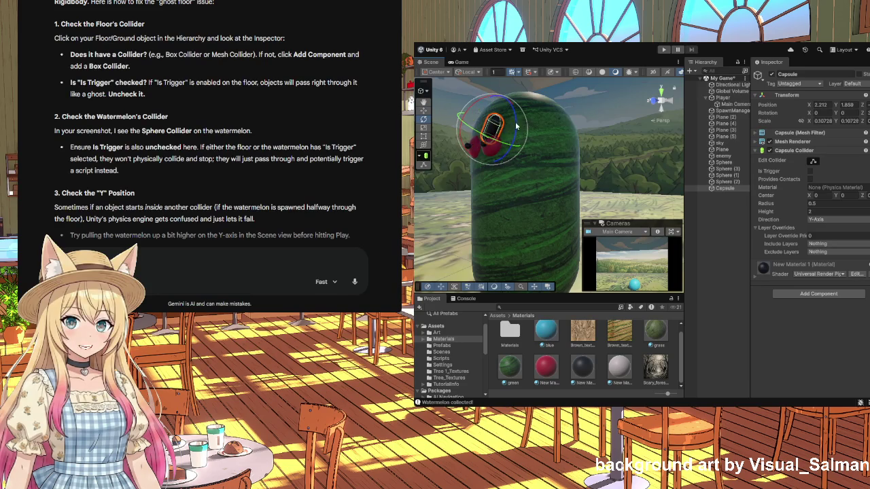
mouse_move(517, 117)
left_mouse_down()
mouse_move(501, 176)
mouse_move(534, 168)
left_mouse_up()
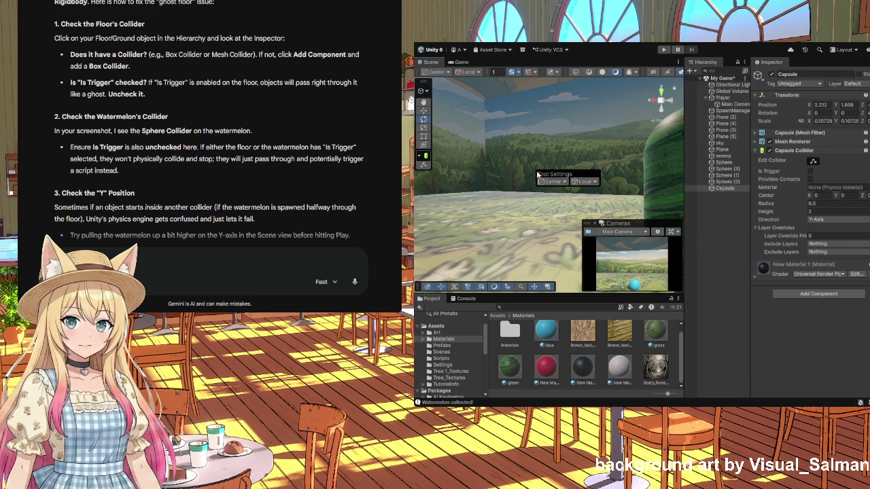
left_click_drag(581, 151, 592, 158)
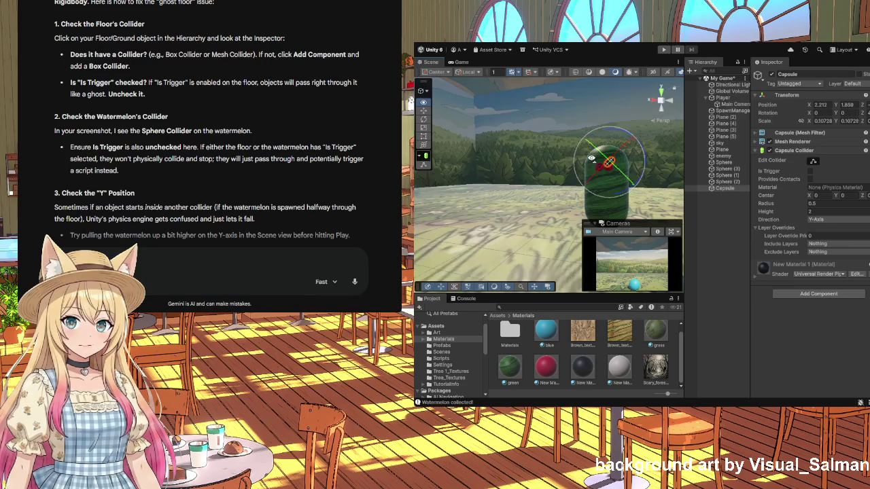
scroll(590, 155, "up", 5)
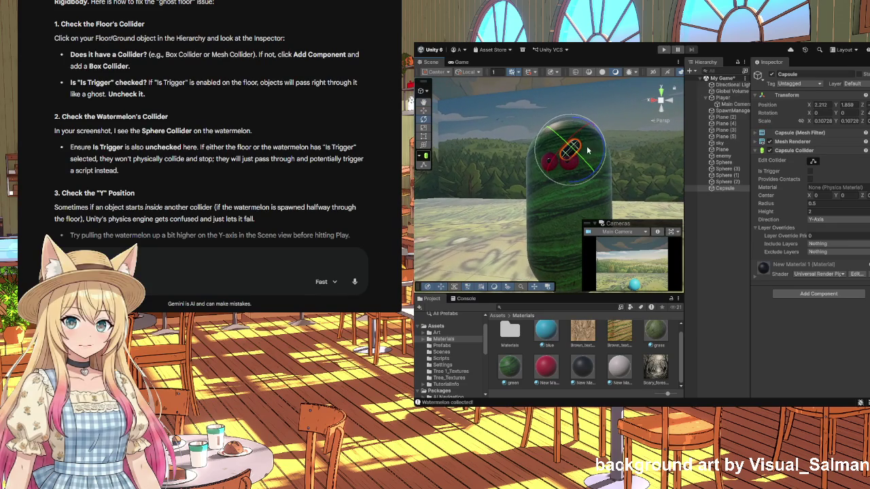
left_click(425, 137)
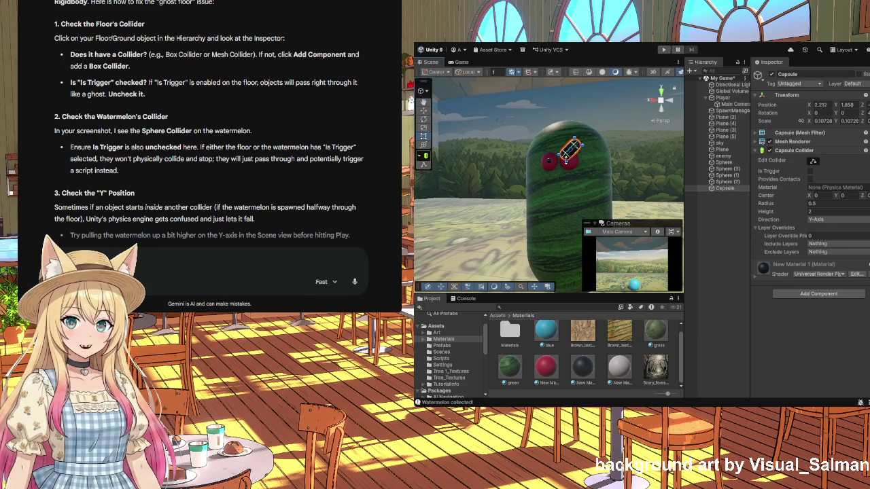
left_click_drag(566, 158, 560, 154)
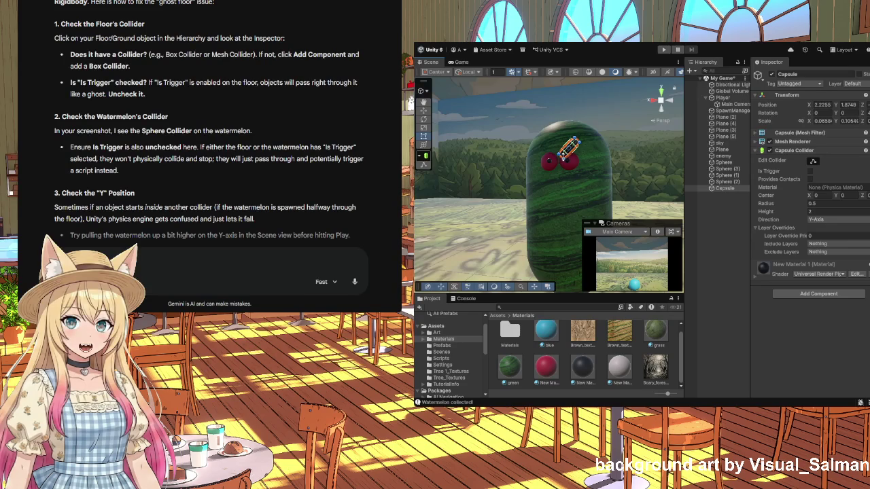
left_click(596, 175)
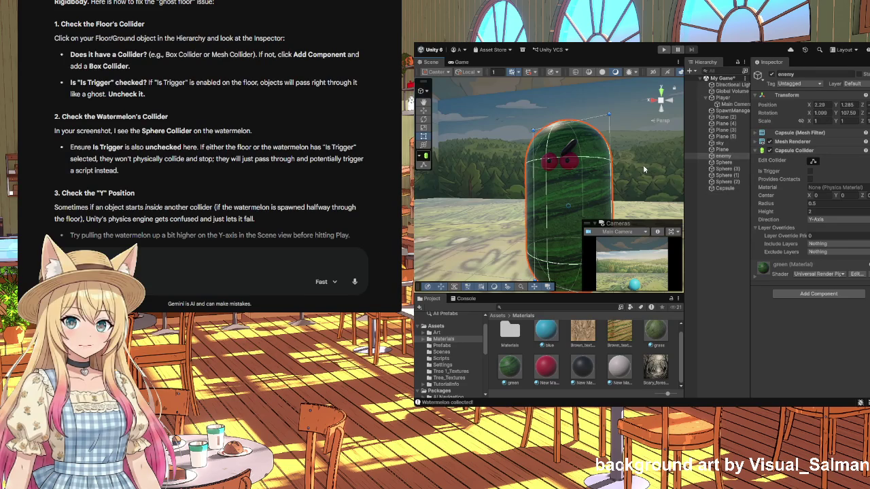
left_click(571, 149)
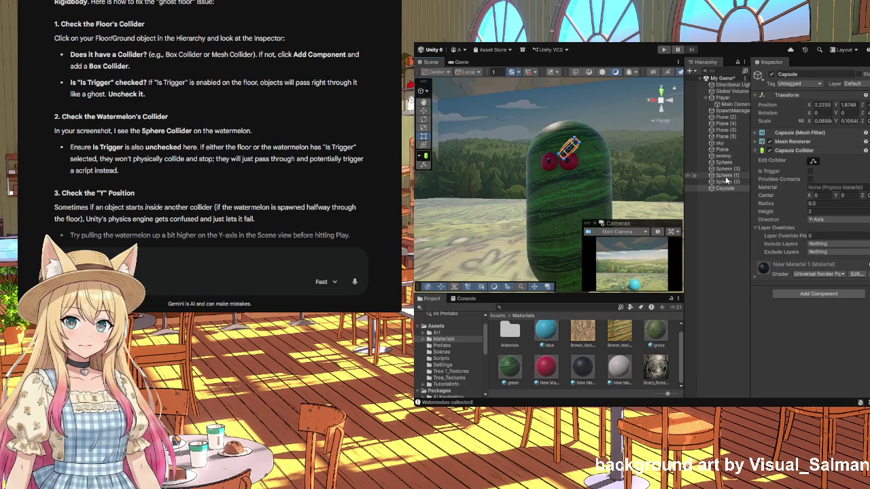
key("ctrl+d")
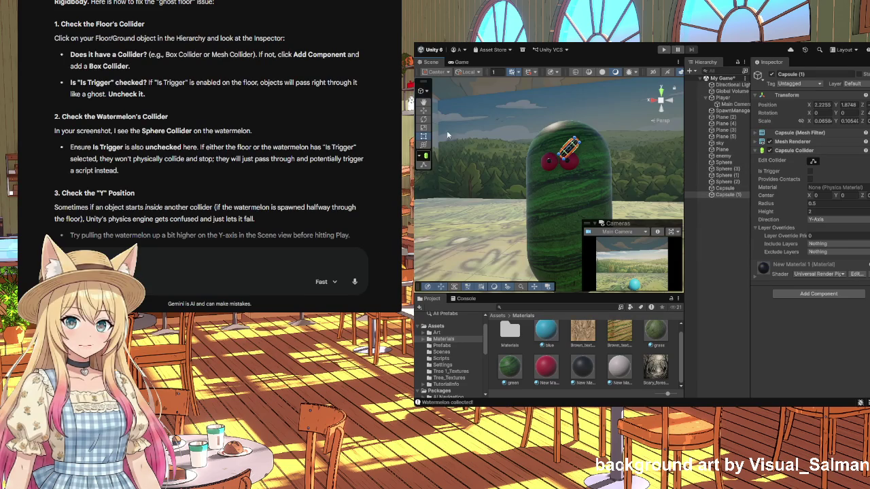
- Mirror the copied eyebrow's slant and move it over the other red eye
left_click(423, 120)
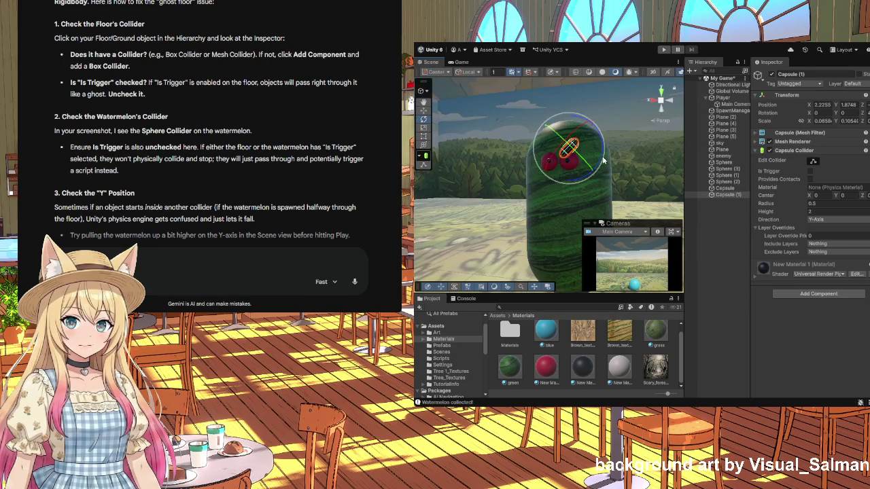
left_click_drag(601, 158, 579, 68)
key("w")
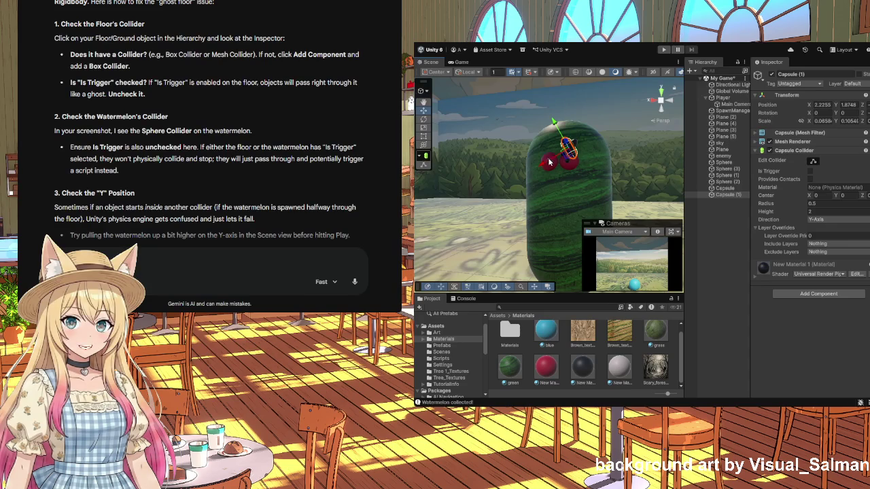
mouse_move(541, 165)
left_mouse_down()
mouse_move(519, 158)
mouse_move(537, 122)
left_mouse_up()
scroll(546, 194, "down", 2)
left_click(561, 202)
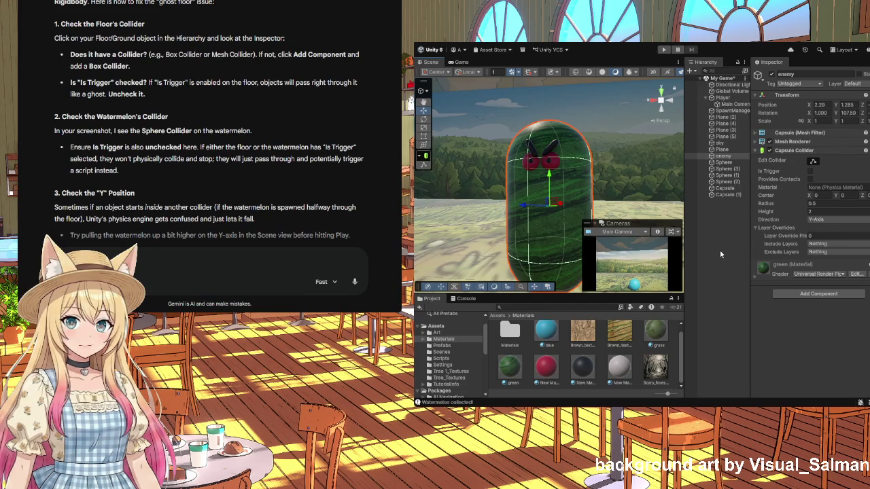
left_click(549, 151)
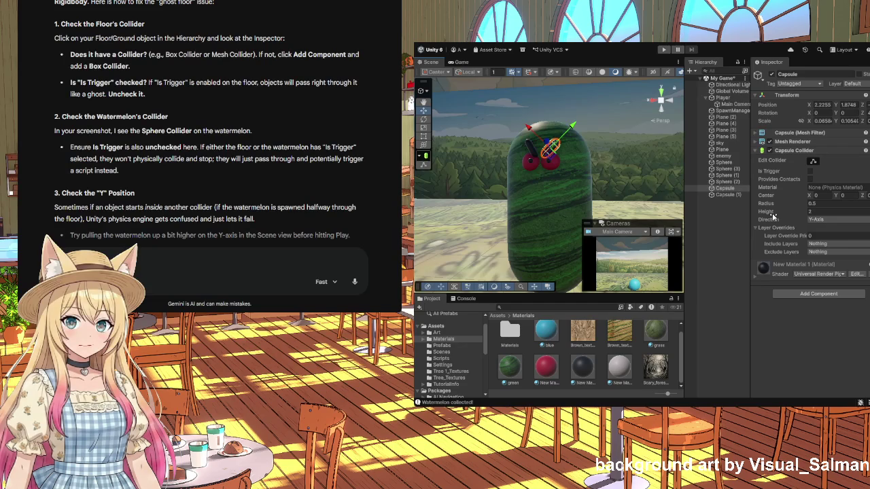
left_click(723, 190)
- Duplicate the eyebrow as Capsule (2), move it below the eyes and rotate it horizontal
key("ctrl+d")
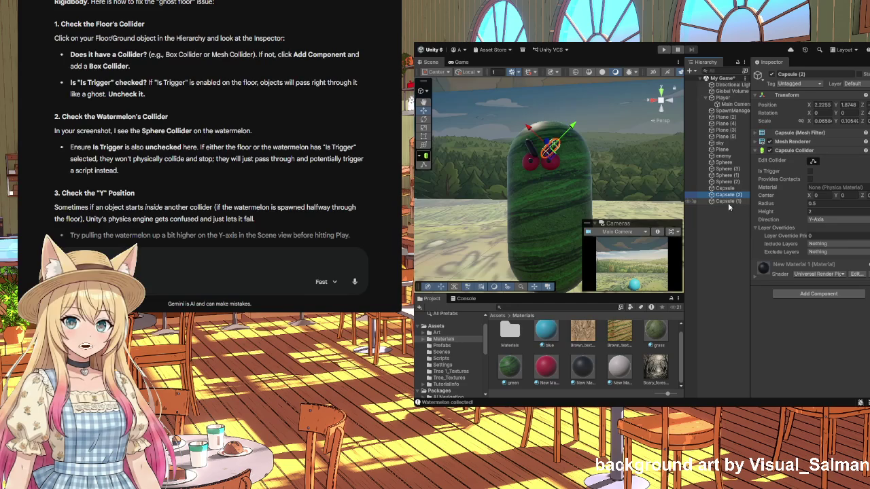
mouse_move(563, 136)
left_mouse_down()
mouse_move(532, 161)
mouse_move(547, 181)
left_mouse_up()
left_click(423, 119)
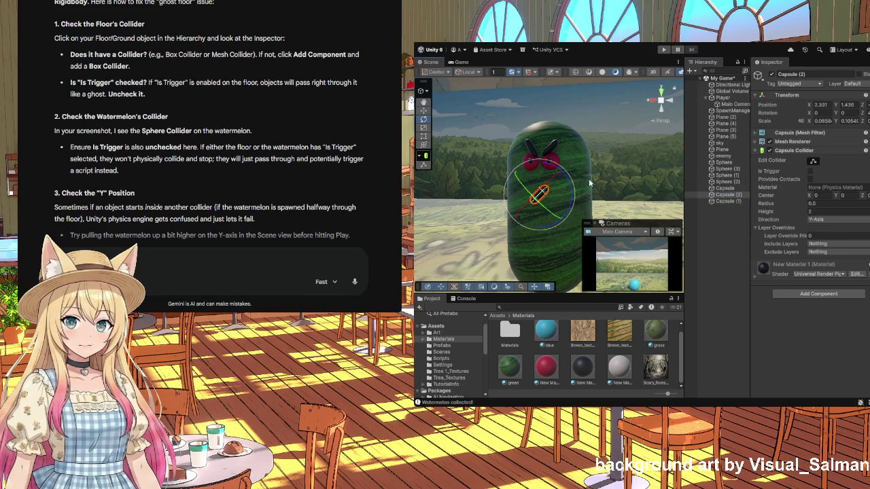
mouse_move(571, 182)
left_mouse_down()
mouse_move(553, 227)
mouse_move(538, 239)
mouse_move(588, 166)
left_mouse_up()
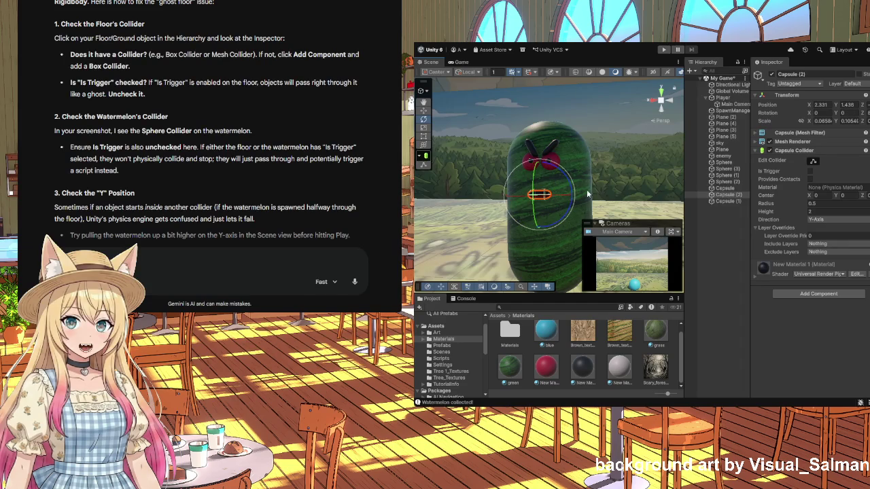
left_click(632, 159)
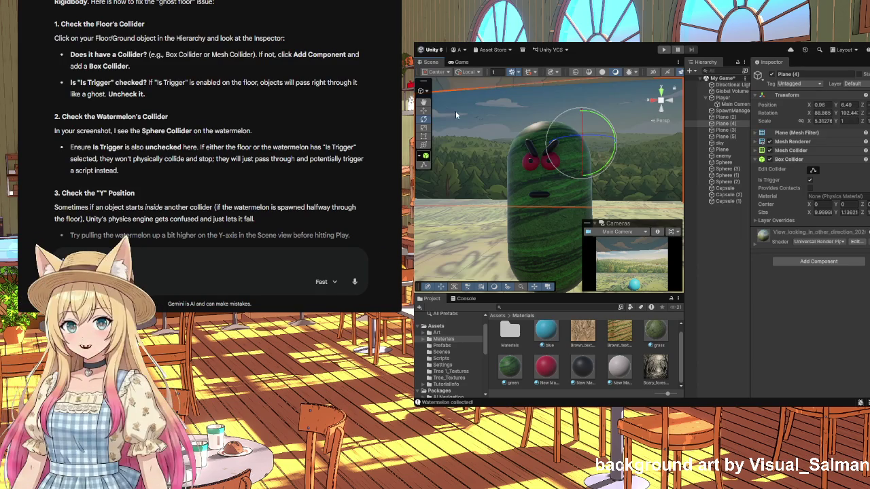
- Orbit to the watermelon's side and inspect the eye sphere Sphere (2) and enemy body
mouse_move(626, 179)
left_mouse_down()
mouse_move(519, 179)
mouse_move(564, 180)
left_mouse_up()
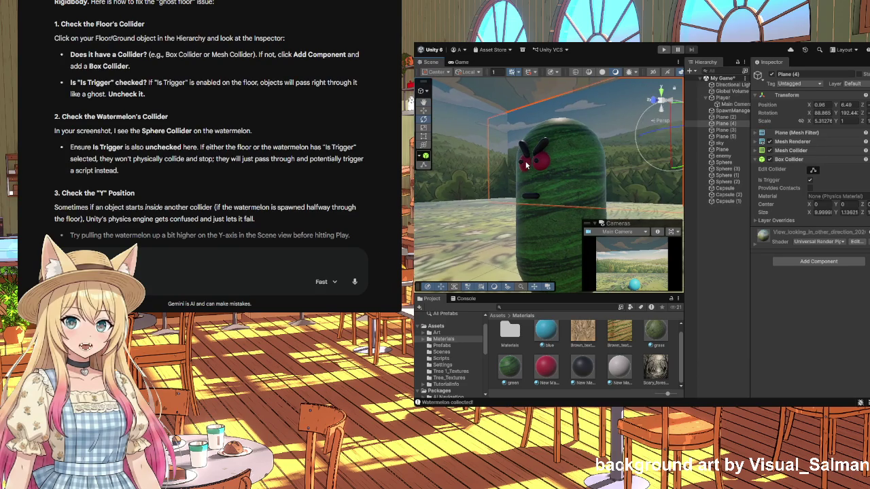
left_click(521, 160)
key("e")
left_click(424, 110)
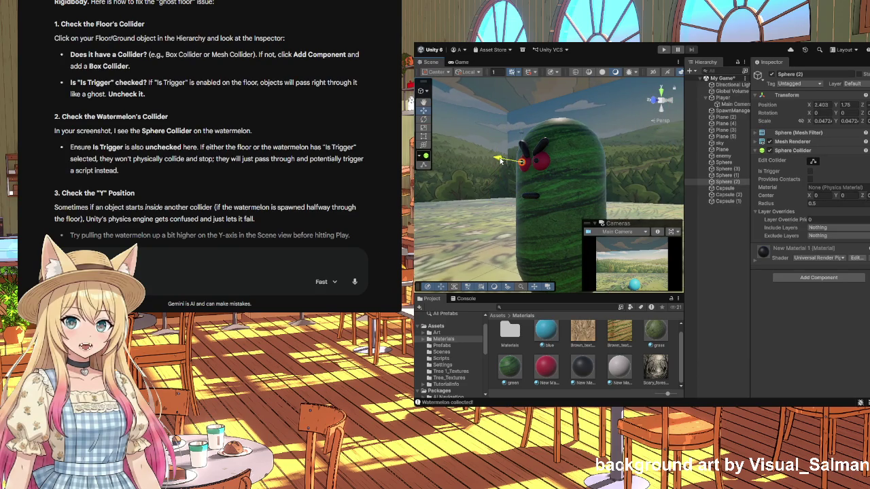
scroll(518, 161, "up", 3)
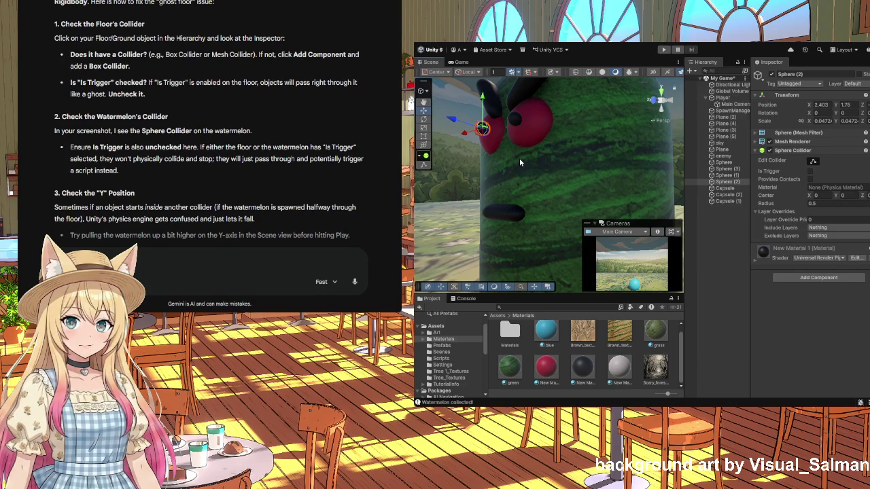
left_click(466, 135)
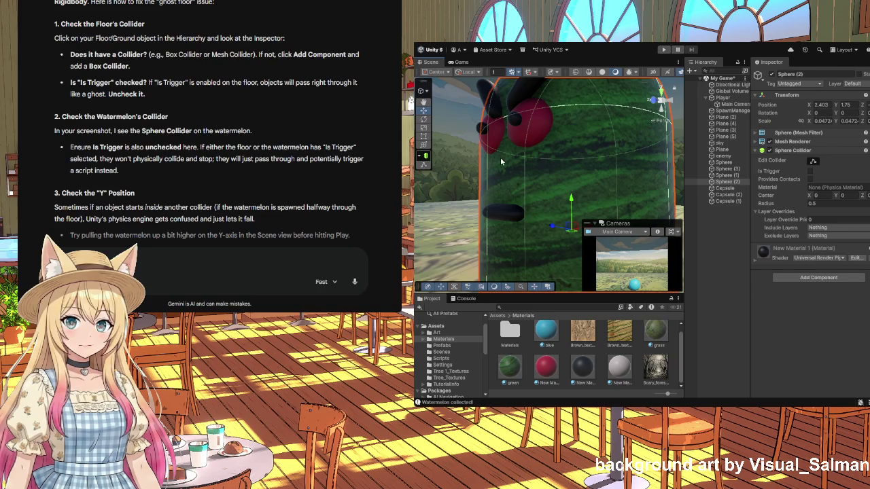
left_click(480, 128)
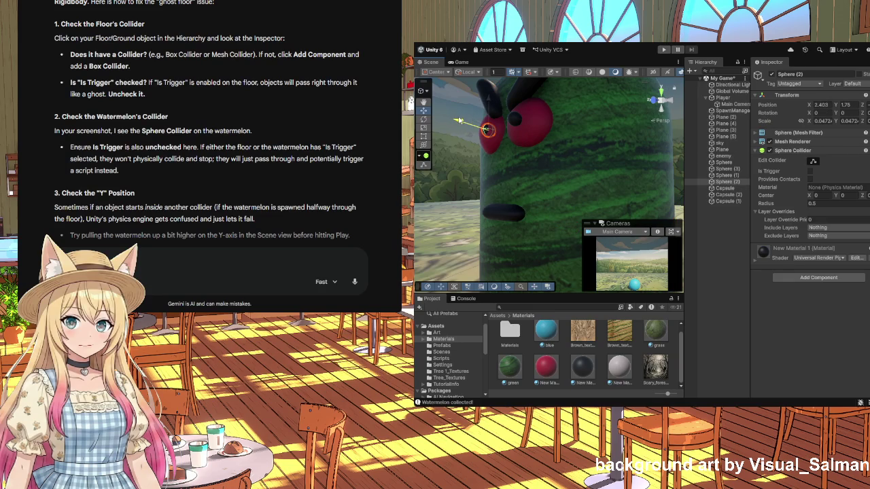
- Check the red eyes Sphere (3) and Sphere (2), then frame the whole enemy capsule
left_click(517, 168)
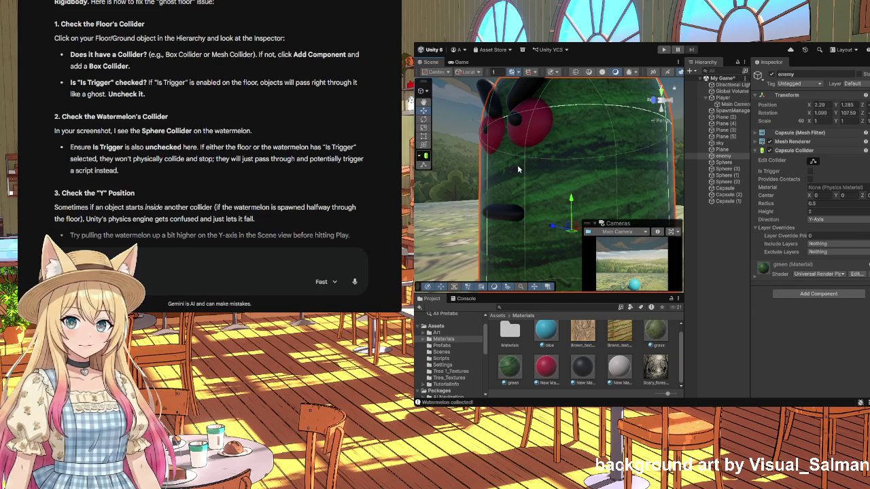
left_click(518, 121)
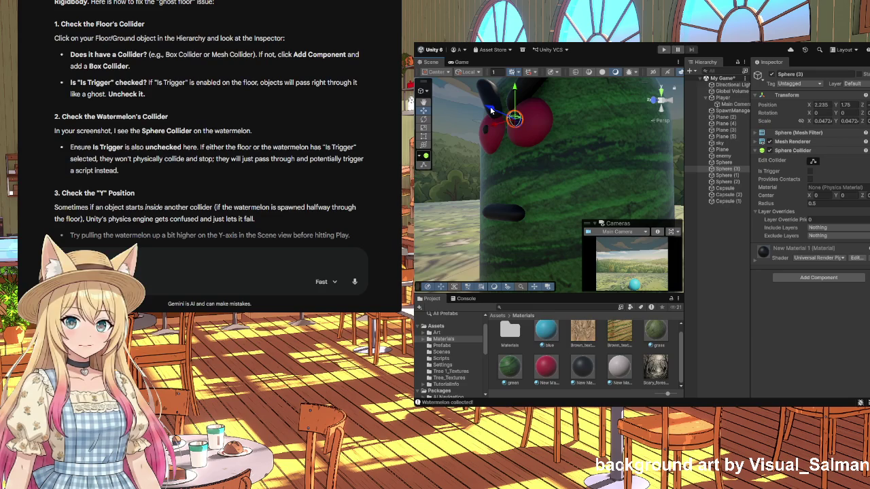
left_click(485, 132)
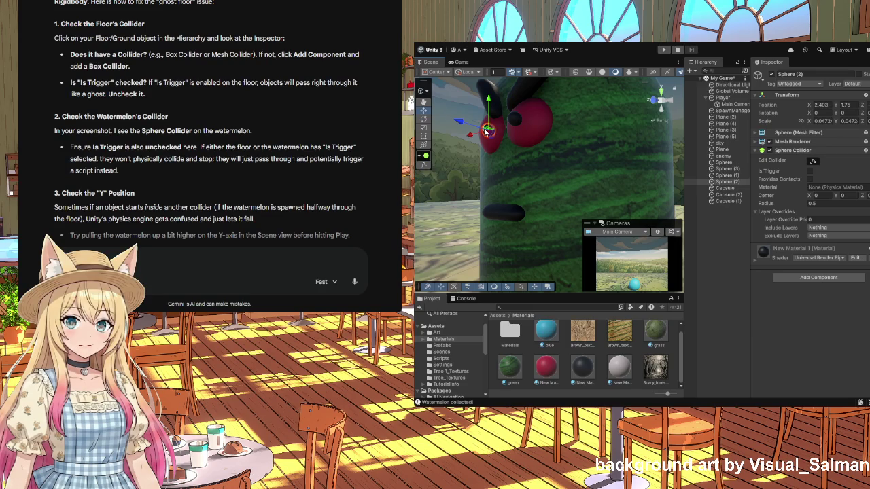
left_click(514, 121)
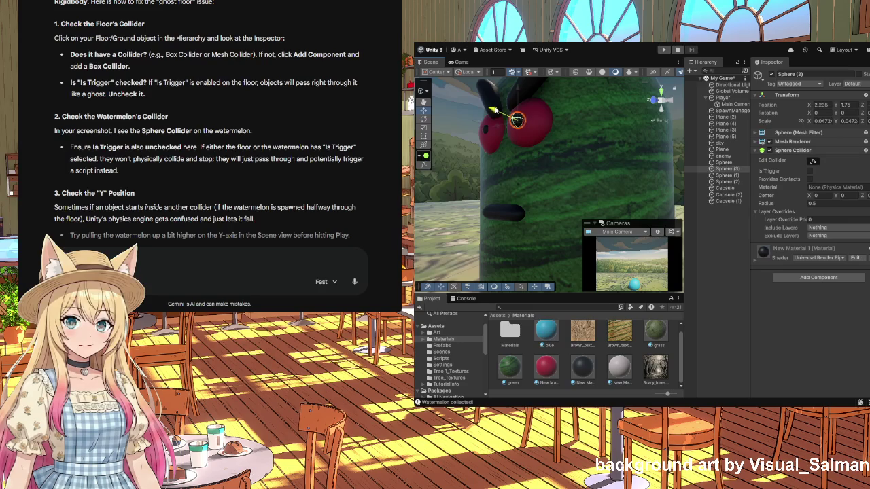
left_click(564, 180)
left_click_drag(538, 176, 596, 171)
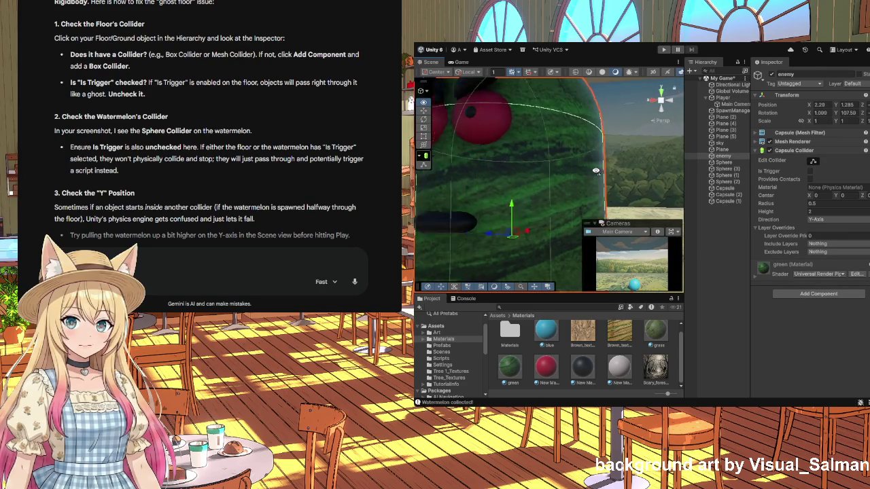
key("f")
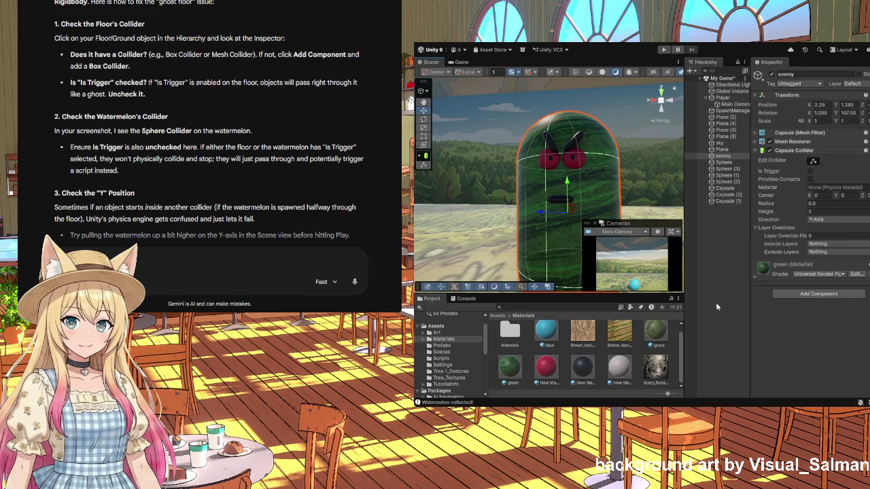
- Duplicate the mouth Capsule (2) as Capsule (3) and rotate the copy upright
left_click(726, 195)
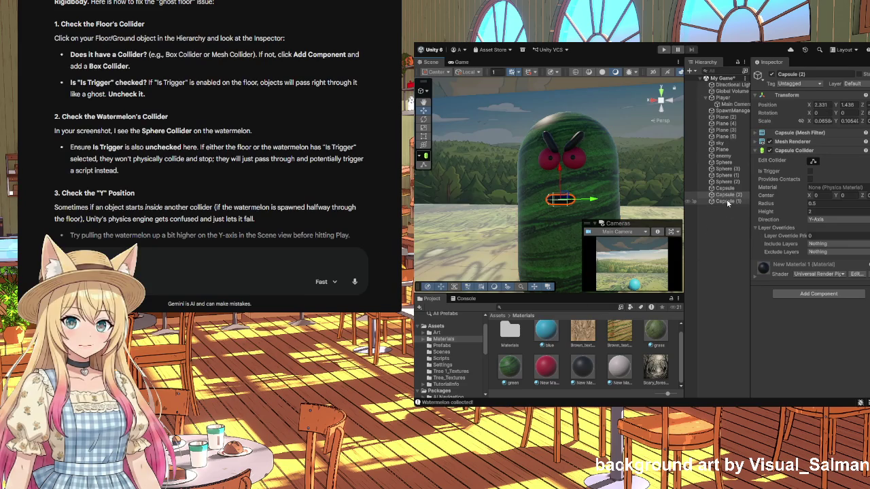
key("ctrl+d")
left_click_drag(619, 367, 732, 203)
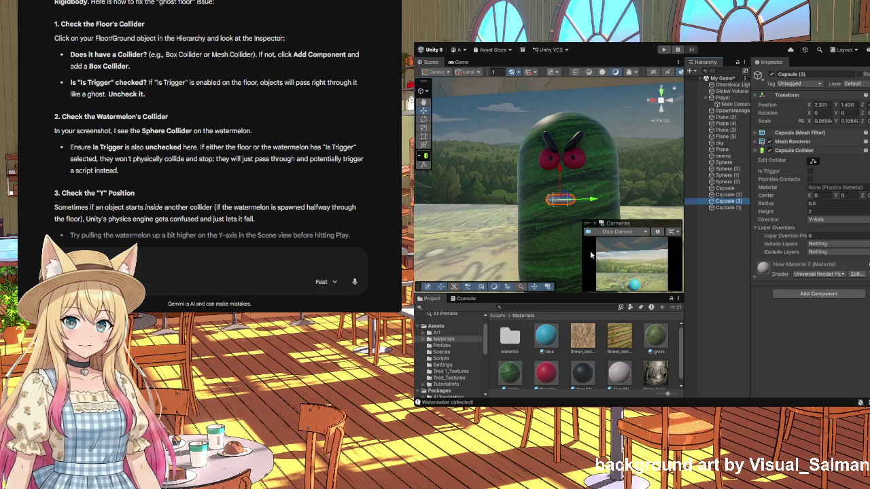
left_click(424, 119)
left_click_drag(595, 198, 569, 222)
left_click_drag(591, 185, 582, 221)
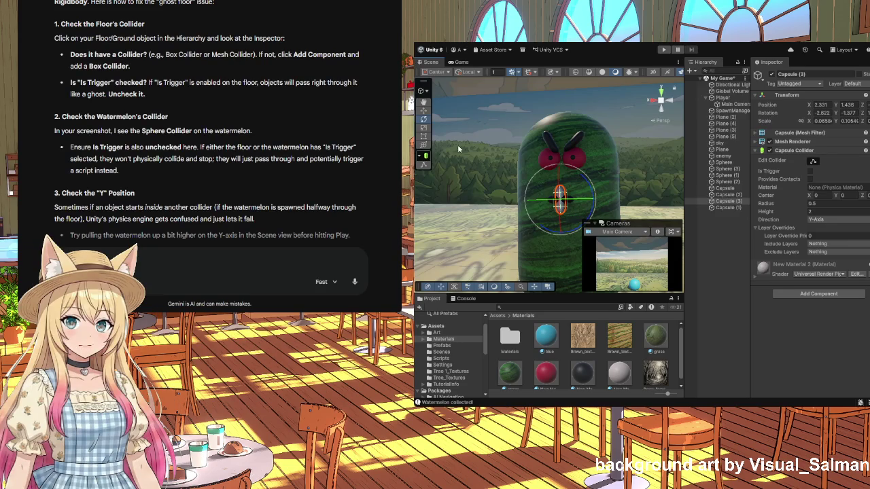
- Shrink Capsule (3) into a small, thin vertical piece at roughly 0.08 scale
left_click(423, 136)
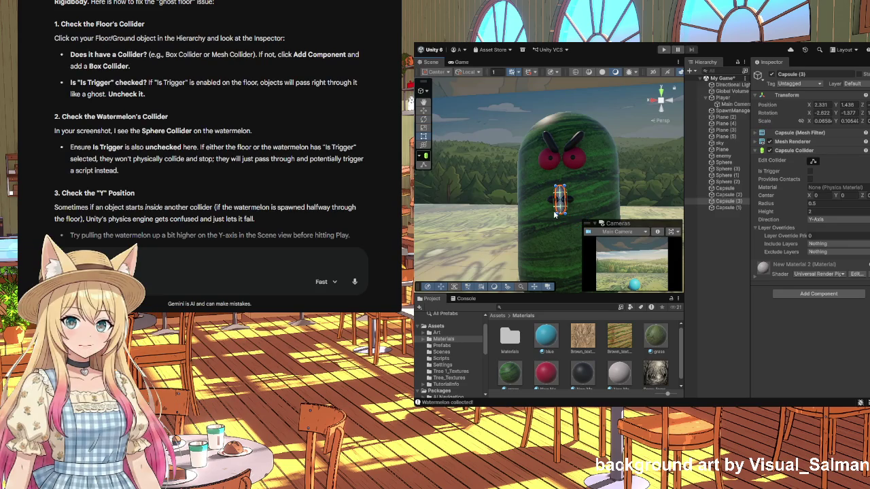
mouse_move(556, 213)
left_mouse_down()
mouse_move(556, 199)
mouse_move(548, 199)
mouse_move(559, 201)
mouse_move(548, 239)
mouse_move(544, 223)
left_mouse_up()
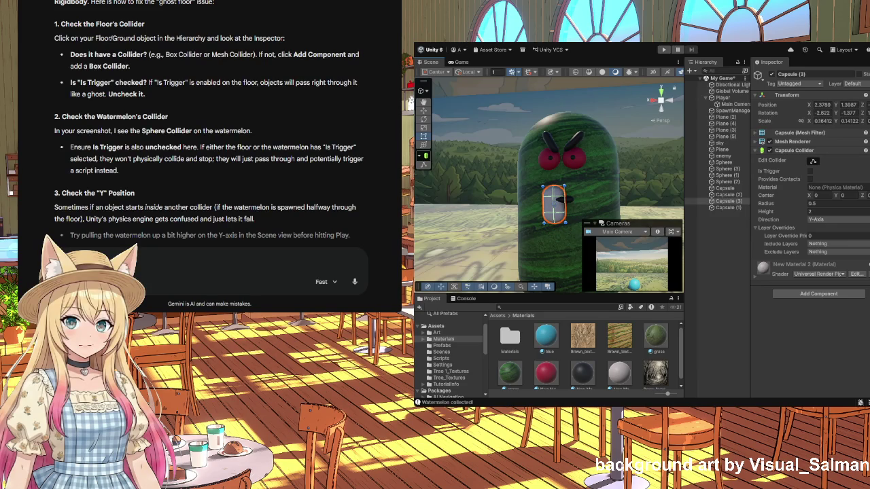
left_click(424, 127)
mouse_move(554, 203)
left_mouse_down()
mouse_move(596, 265)
mouse_move(559, 204)
mouse_move(563, 218)
mouse_move(487, 212)
mouse_move(500, 237)
left_mouse_up()
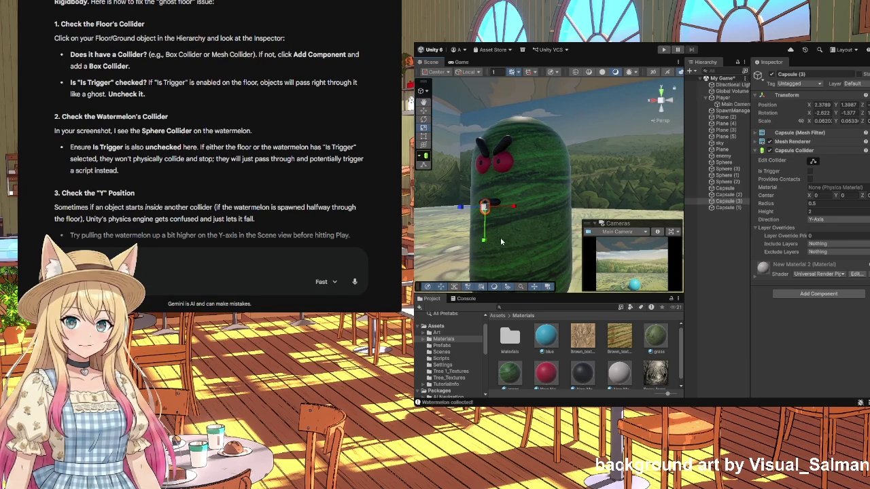
- Raise the upright capsule slightly along Y, then frame the enemy object in view
left_click(424, 110)
mouse_move(486, 239)
left_mouse_down()
mouse_move(485, 230)
mouse_move(533, 232)
left_mouse_up()
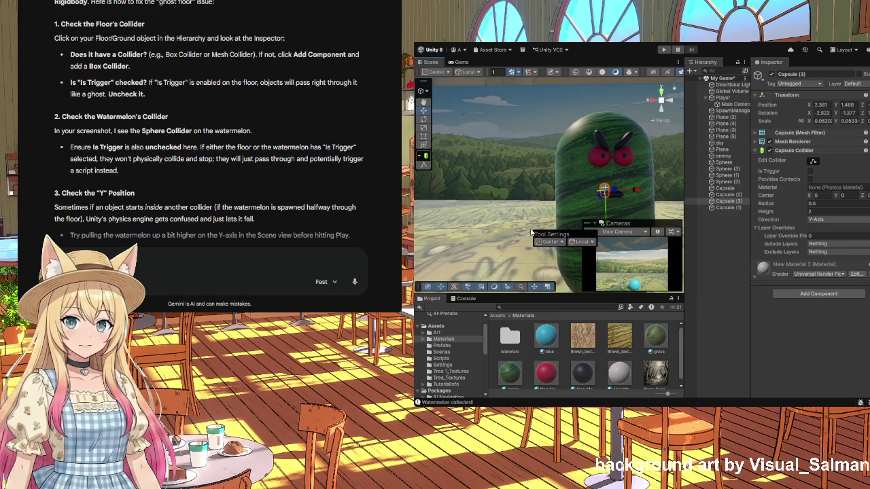
left_click(546, 189)
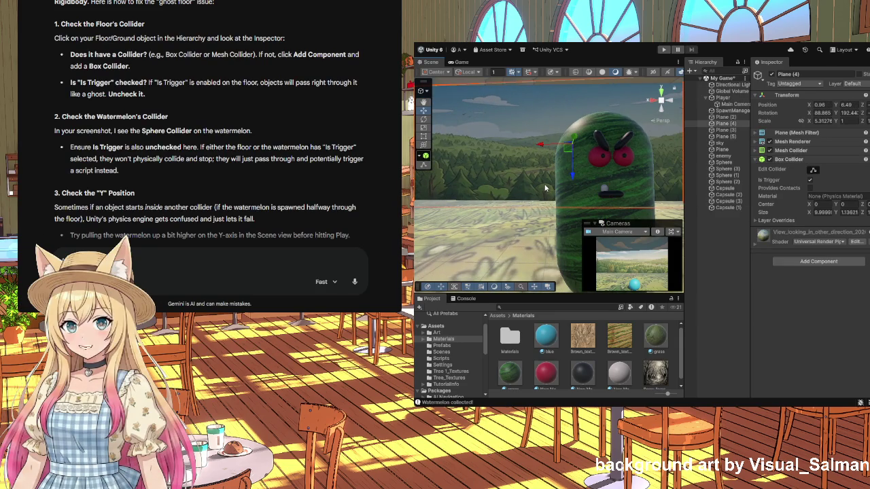
key("f")
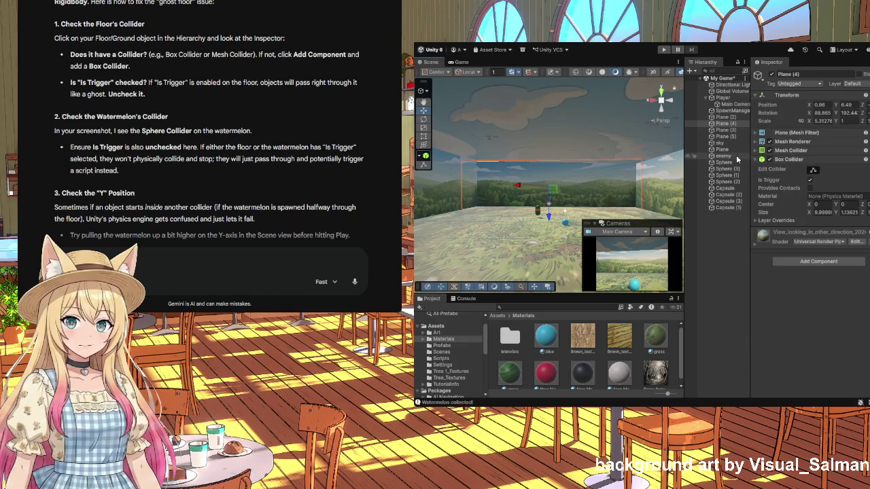
double_click(736, 155)
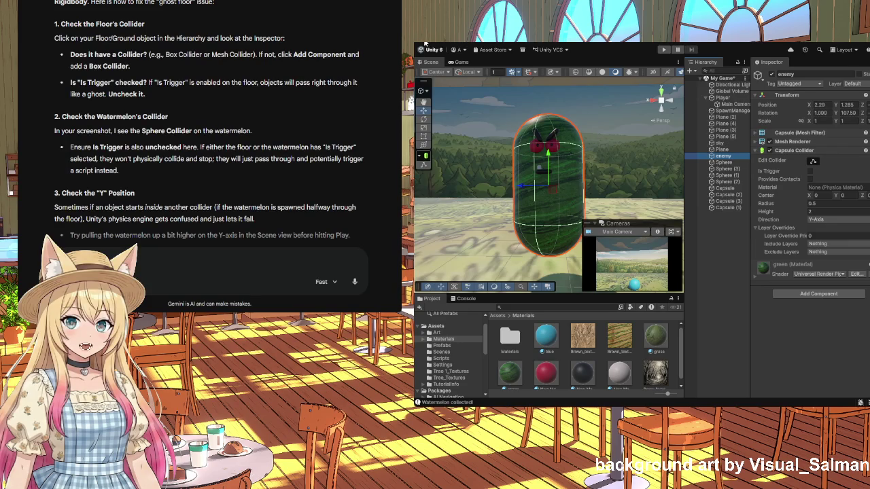
left_click(733, 214)
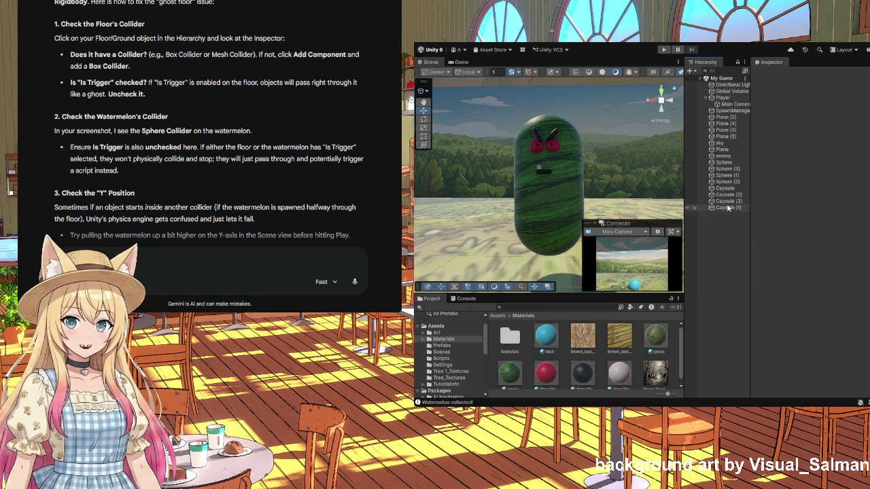
- Select the face pieces from Sphere (2) through Capsule (1) and the enemy capsule
left_click(727, 208)
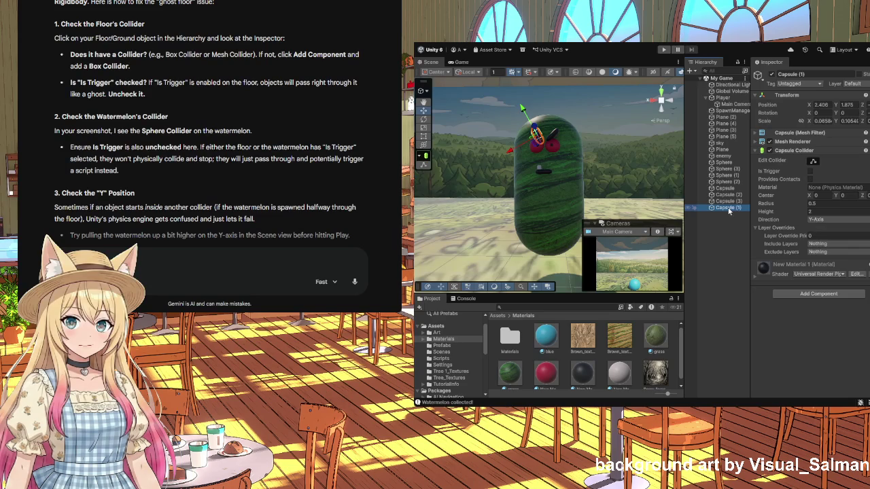
left_click_drag(729, 208, 726, 159)
left_click(726, 175)
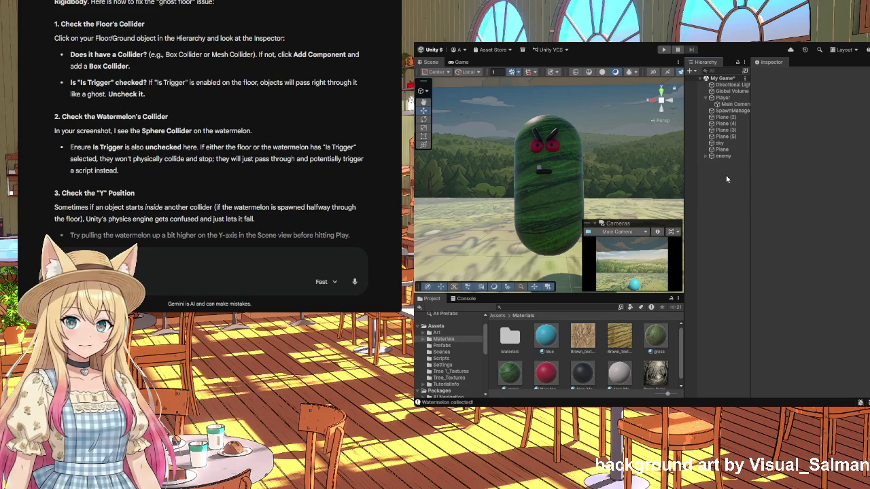
left_click(570, 196)
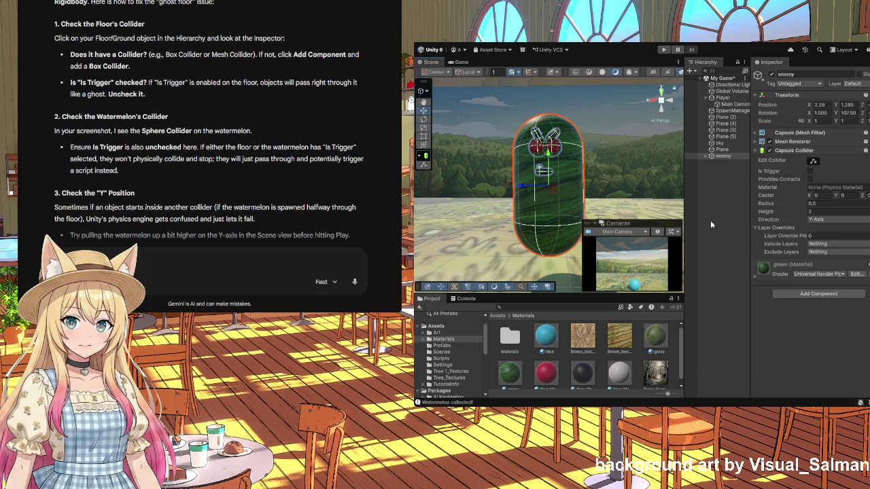
left_click(618, 175)
left_click(567, 190)
left_click(568, 188)
- Widen the Hierarchy panel and show the top-level Assets folder in Project
left_click_drag(630, 169, 630, 183)
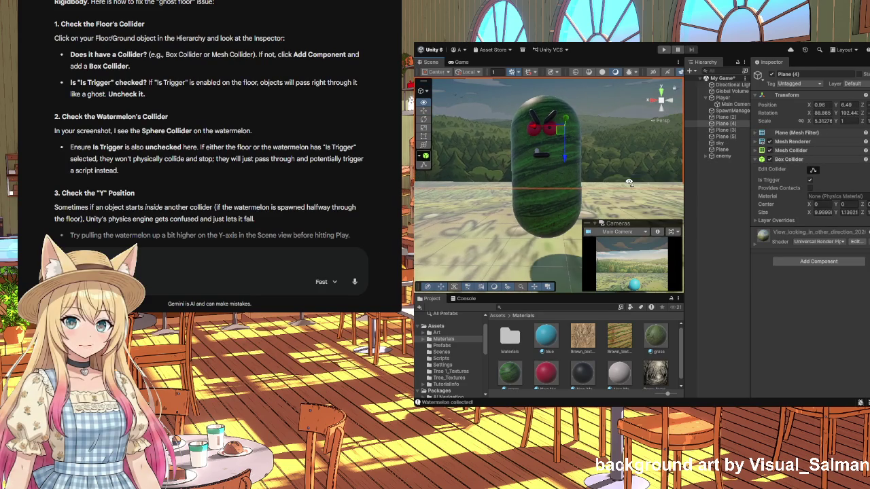
left_click(718, 230)
left_click_drag(750, 235, 768, 236)
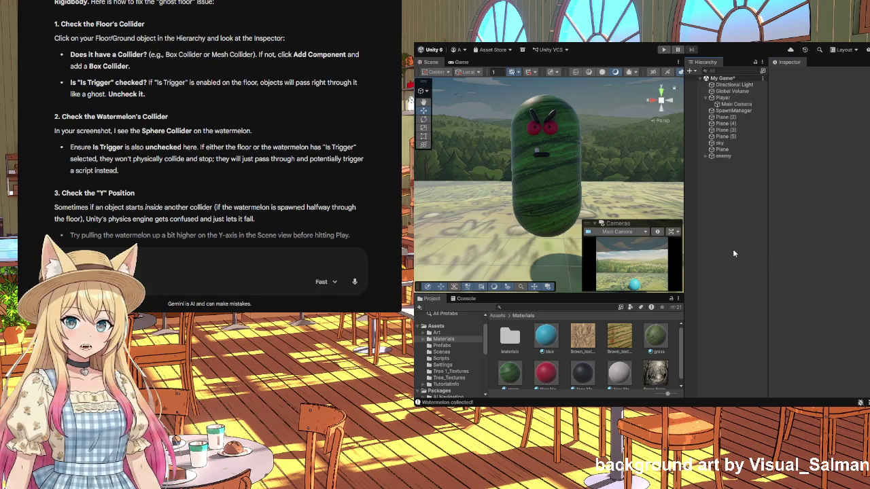
left_click(436, 327)
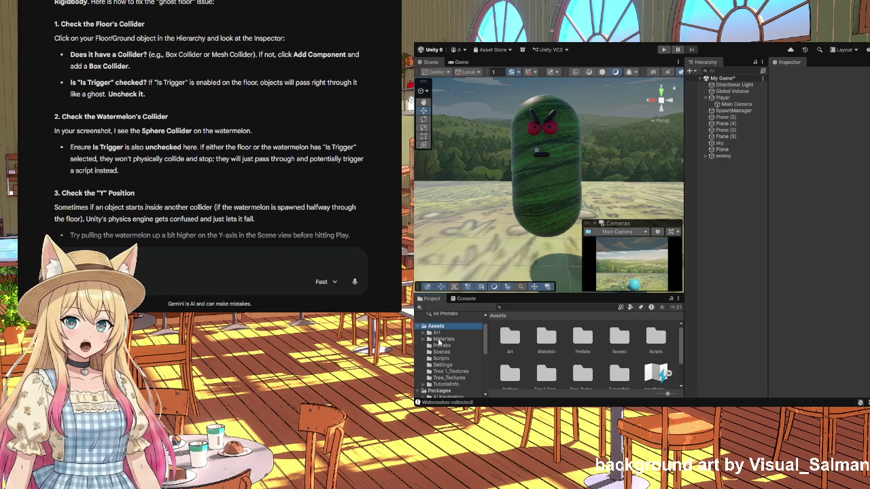
left_click(741, 157)
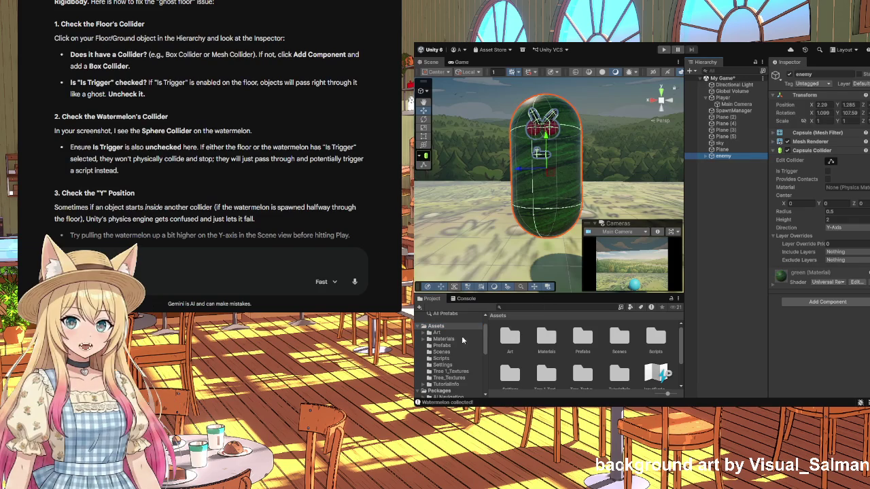
scroll(542, 347, "down", 1)
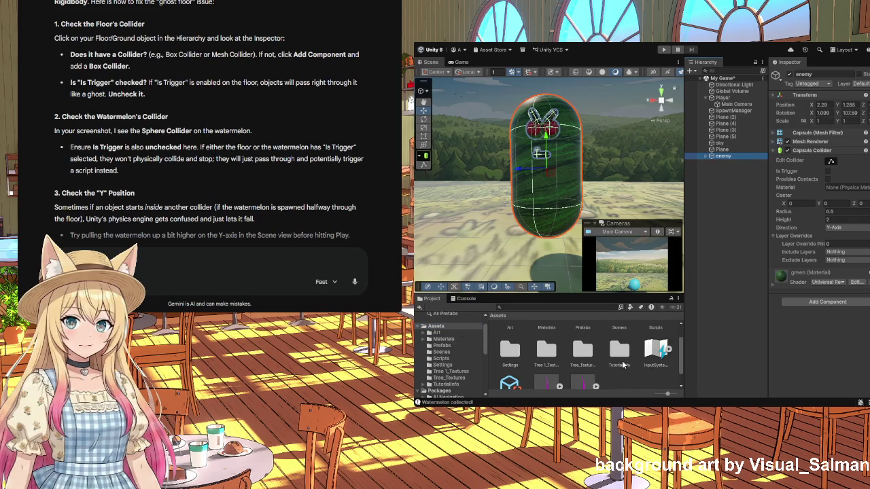
scroll(656, 350, "up", 1)
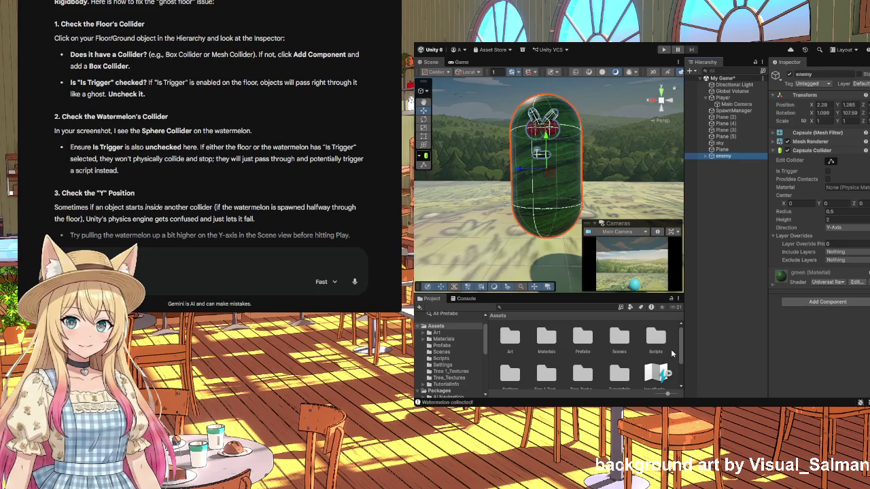